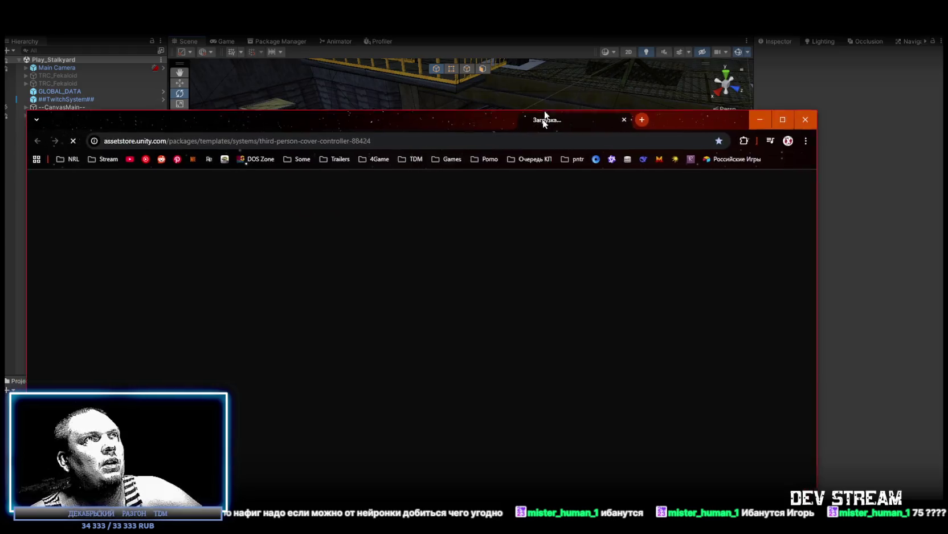
- Maximize the browser and filter My Assets to the Templates > Systems category
double_click(667, 35)
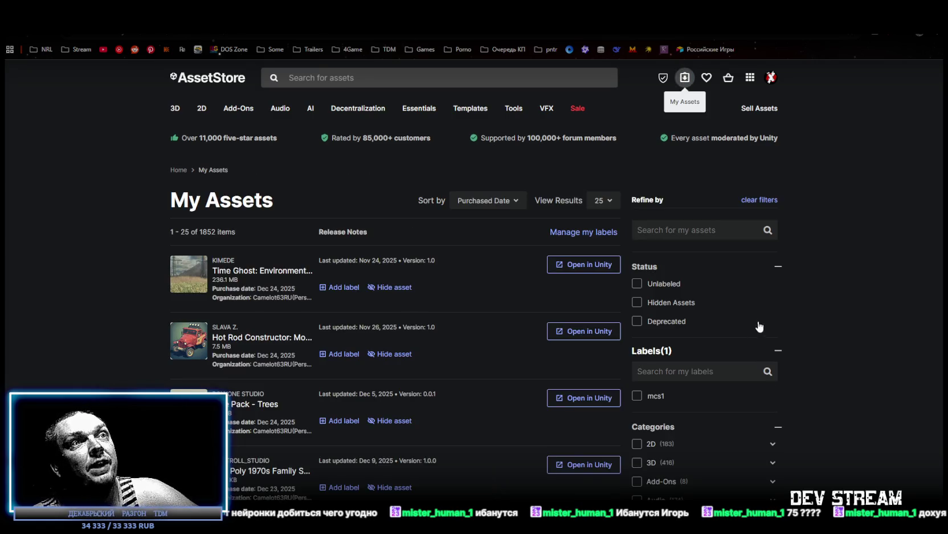
scroll(753, 324, down, 4)
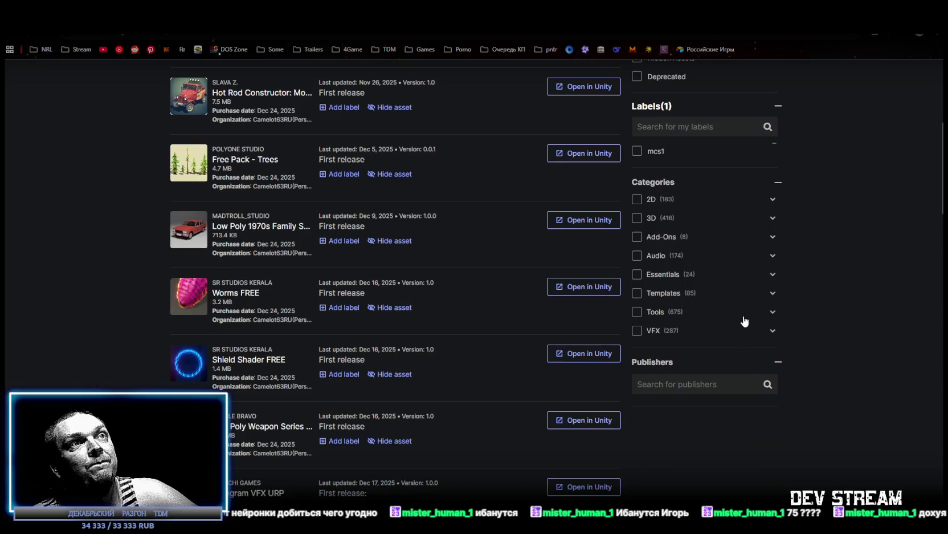
click(638, 293)
click(773, 274)
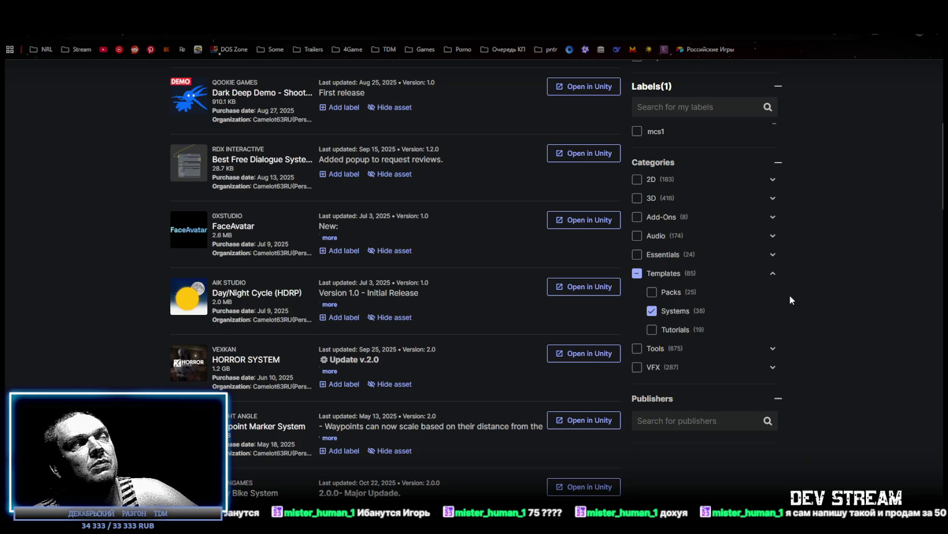
scroll(495, 302, down, 20)
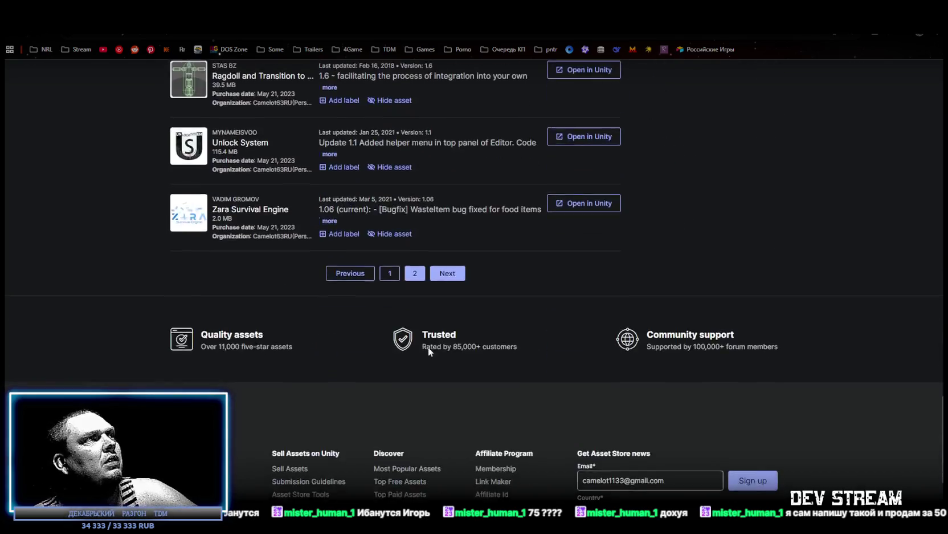
scroll(428, 350, up, 1)
- Return to results page 1 and open the Third Person Controller preview at the bottom
click(394, 322)
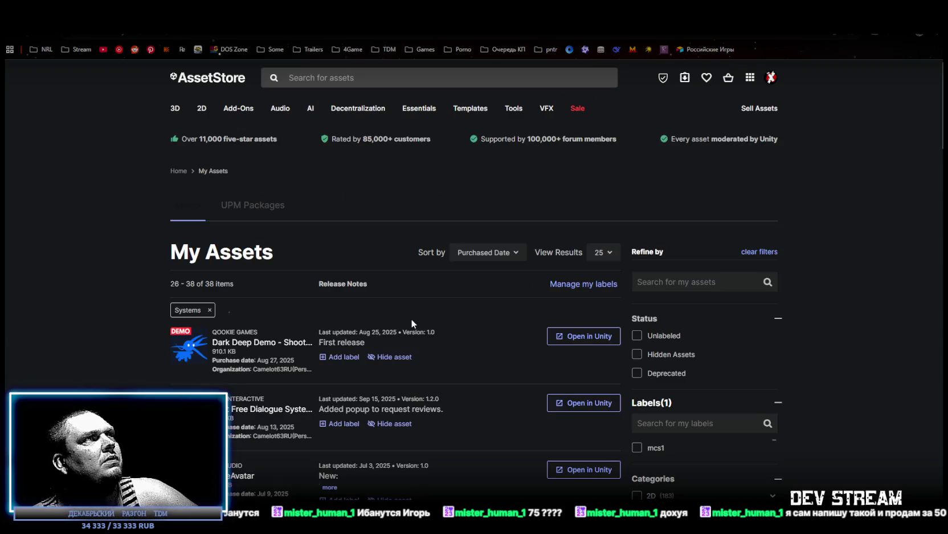
scroll(337, 314, down, 5)
scroll(332, 314, down, 10)
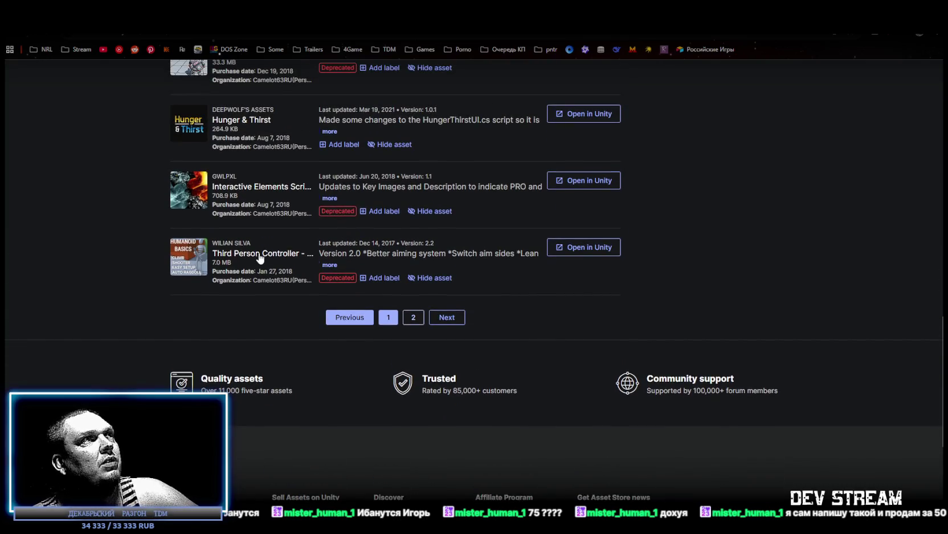
click(264, 255)
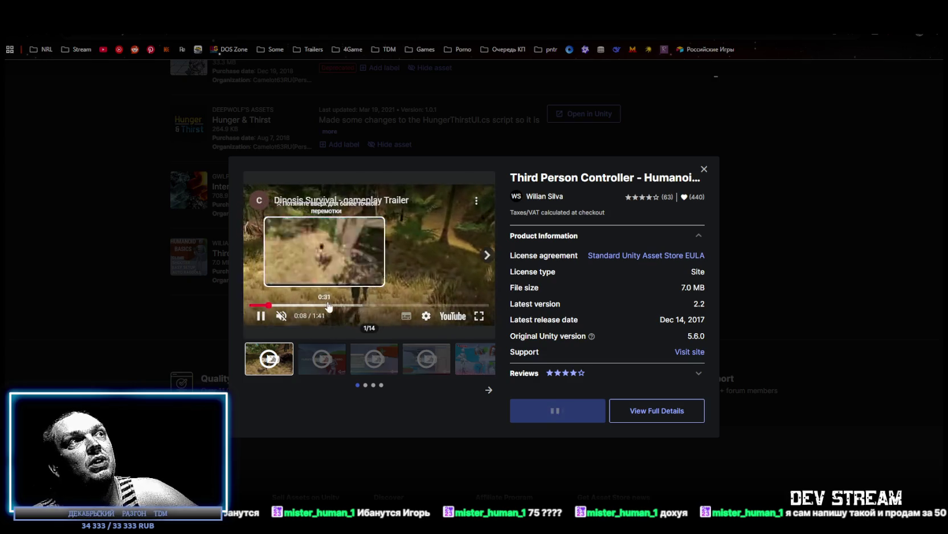
- Play the Humanoid Basics demo video fullscreen, then exit fullscreen
click(334, 365)
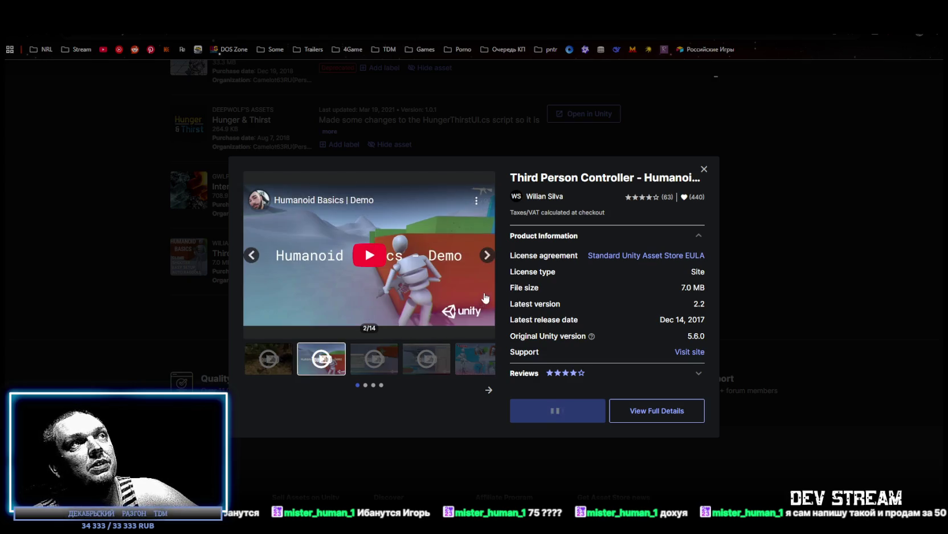
click(384, 266)
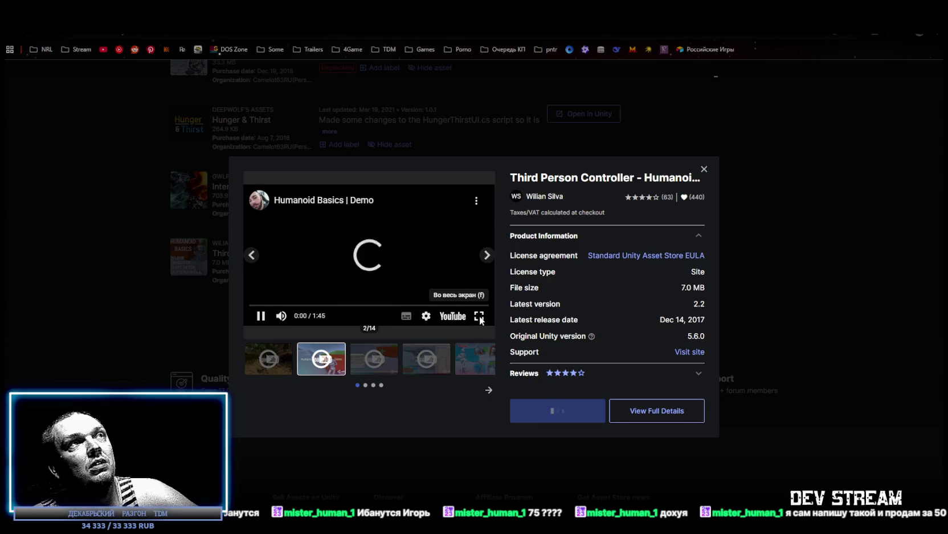
click(480, 316)
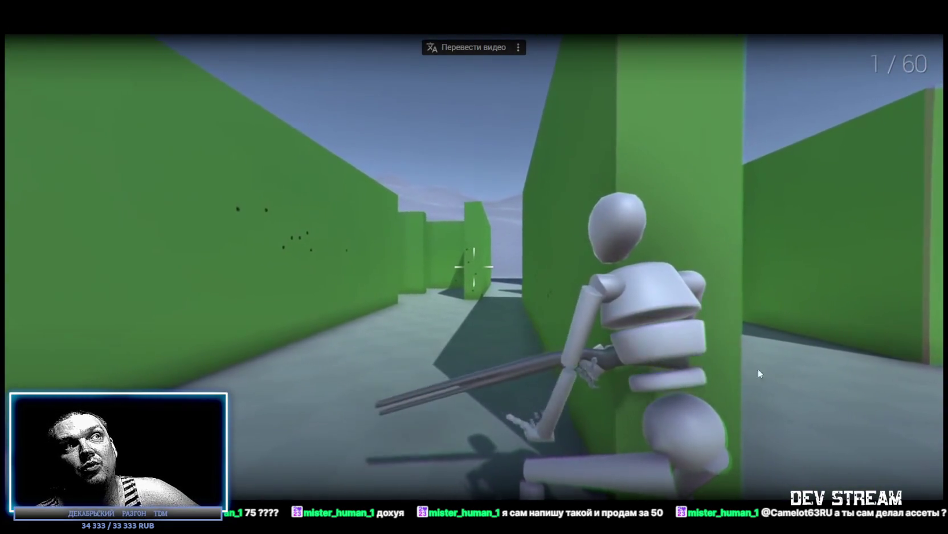
key(Escape)
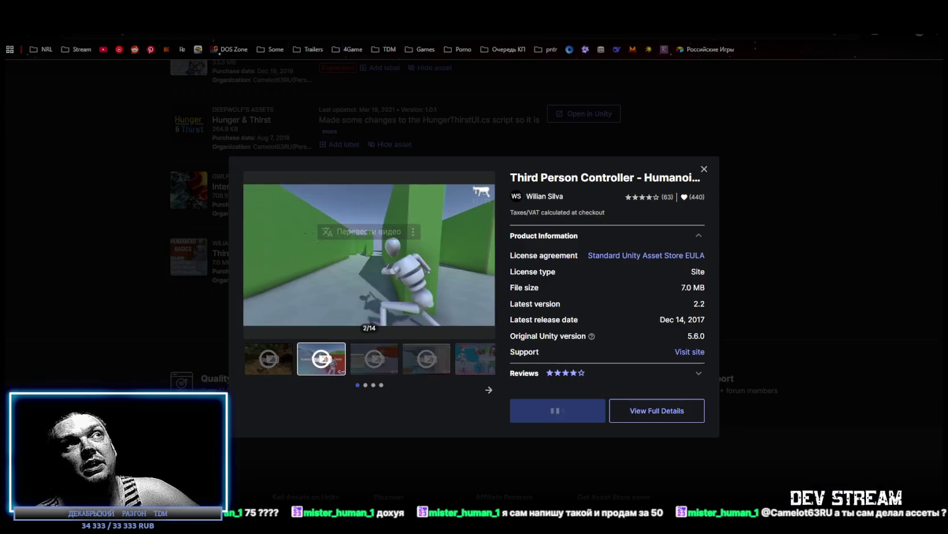
- Close the Third Person Controller preview and return to the Unity editor
click(706, 168)
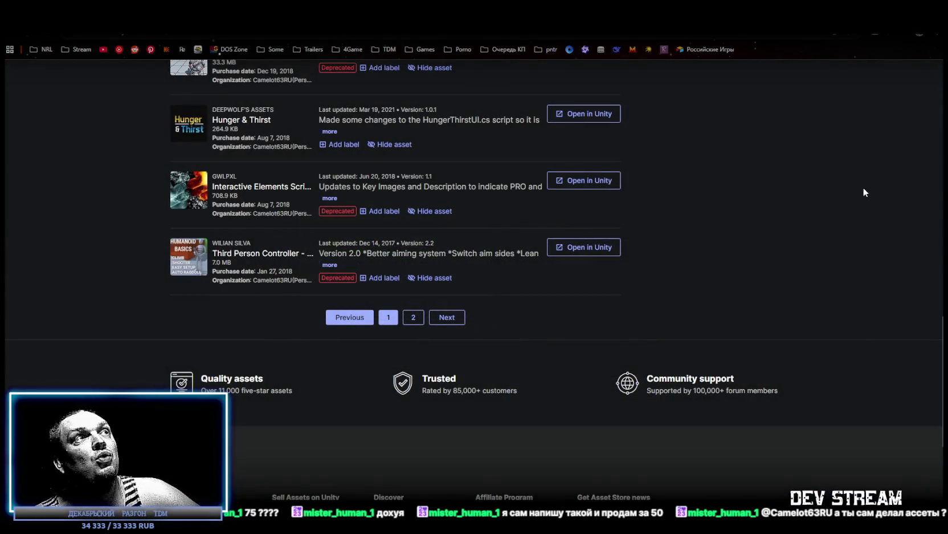
scroll(340, 244, up, 4)
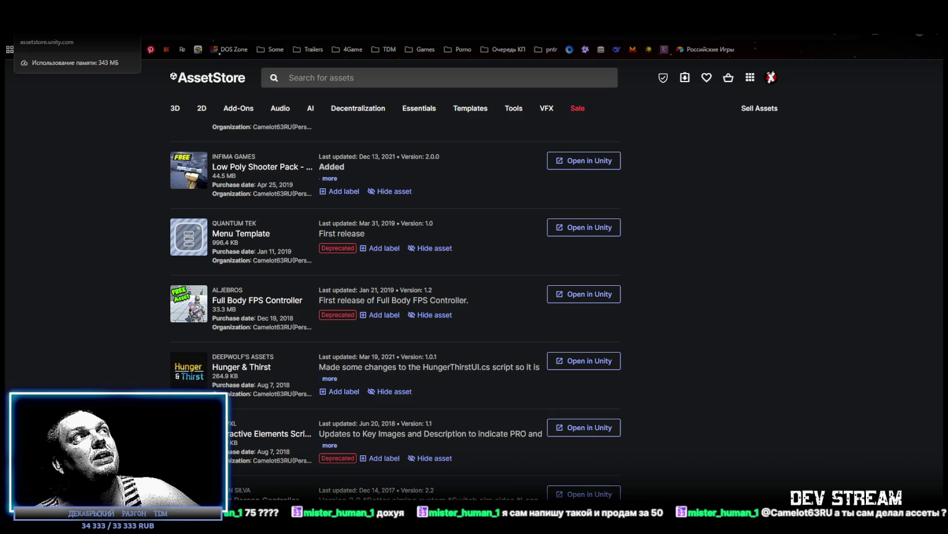
key(alt+Tab)
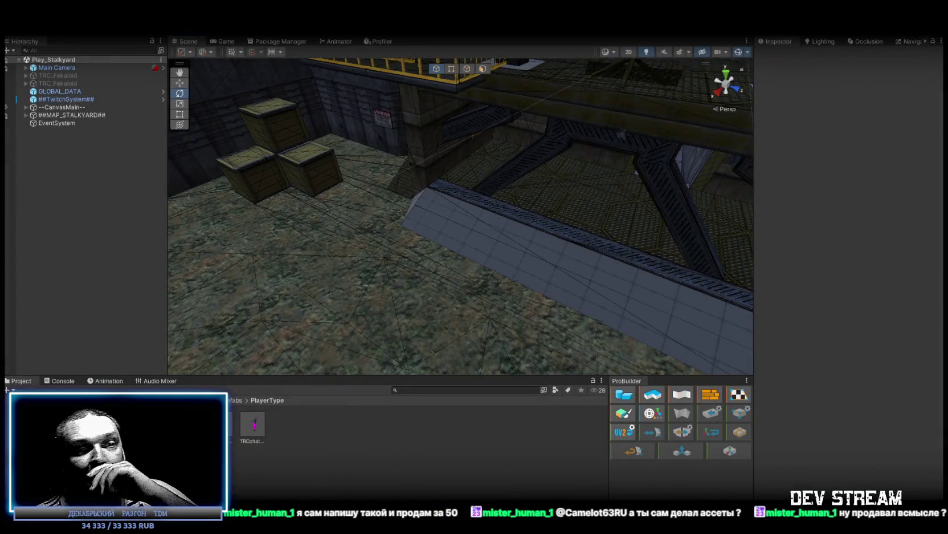
- In the Steam library, search for 'cloud' and open the Cloudpunk game page
key(alt+Tab)
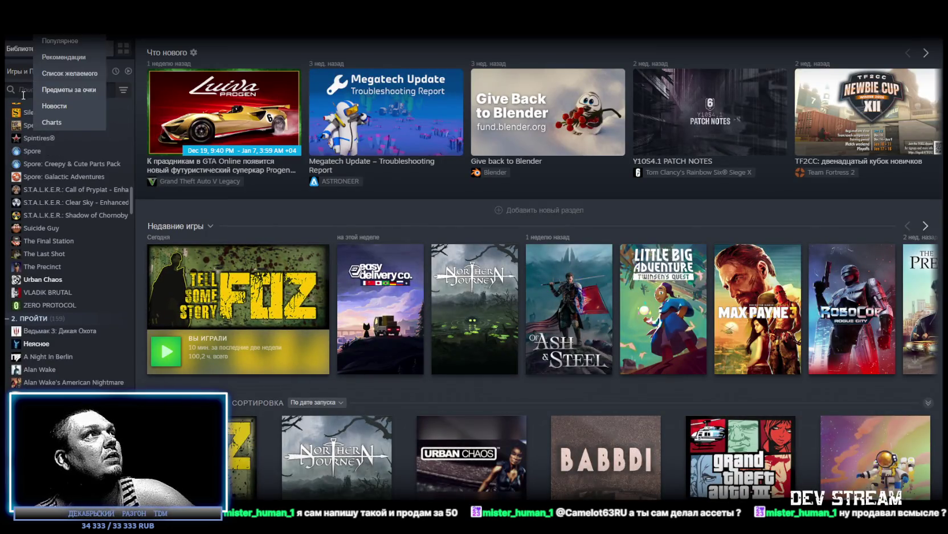
text(cloud)
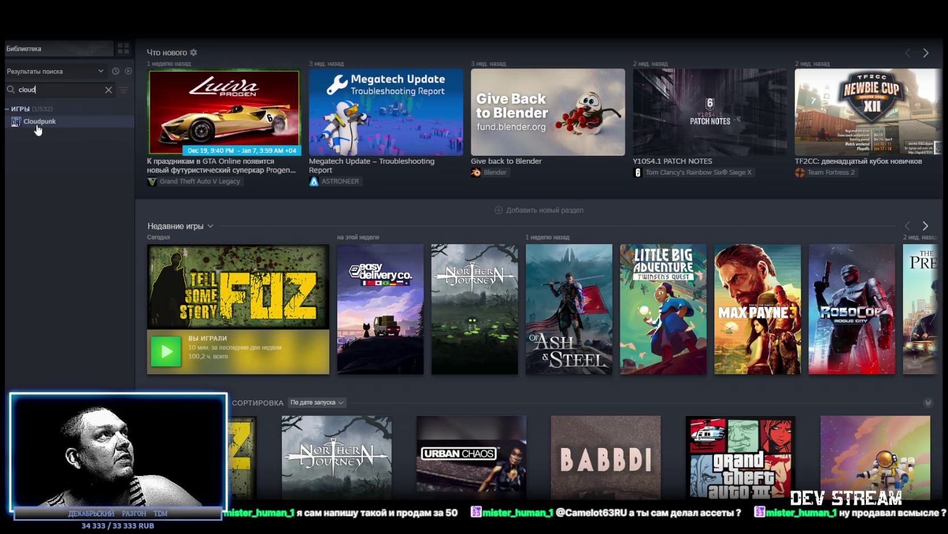
click(37, 126)
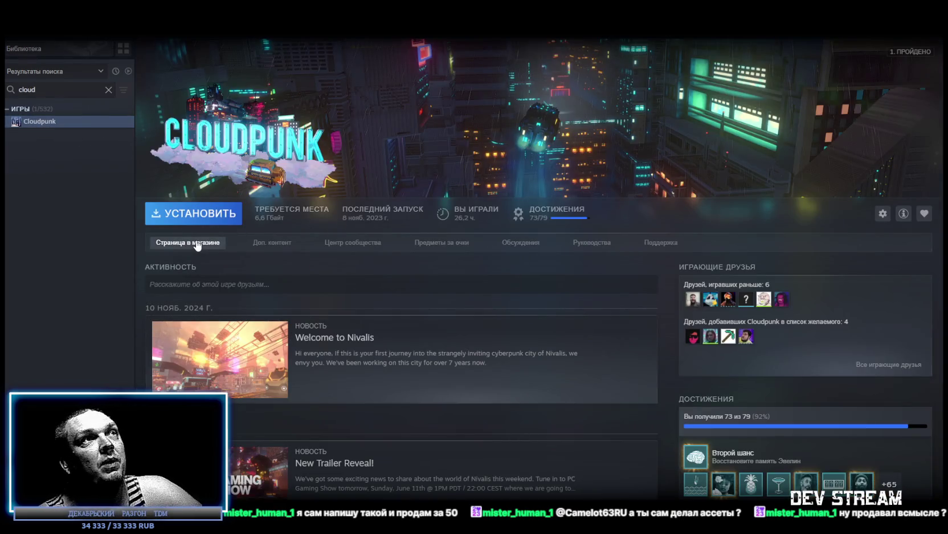
- Open Cloudpunk's store page and watch its first trailer fullscreen
click(209, 243)
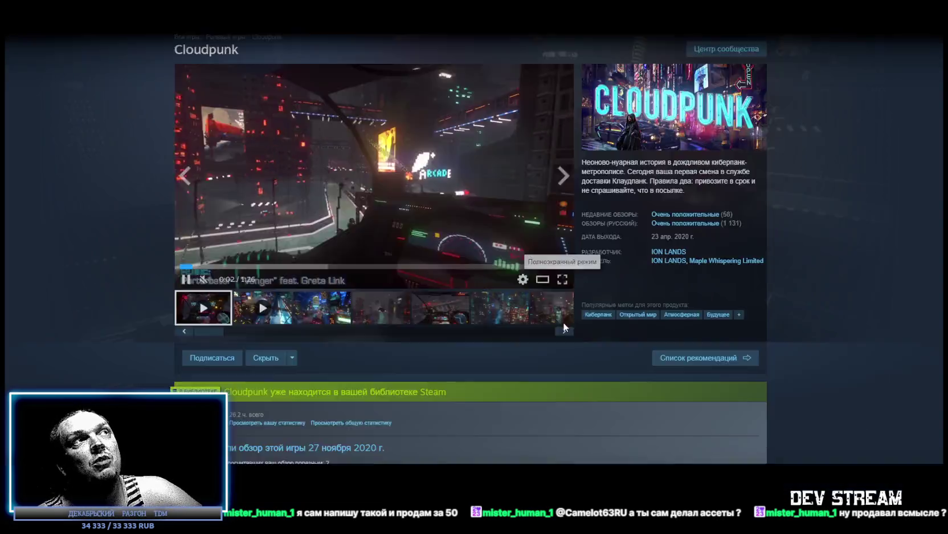
click(563, 323)
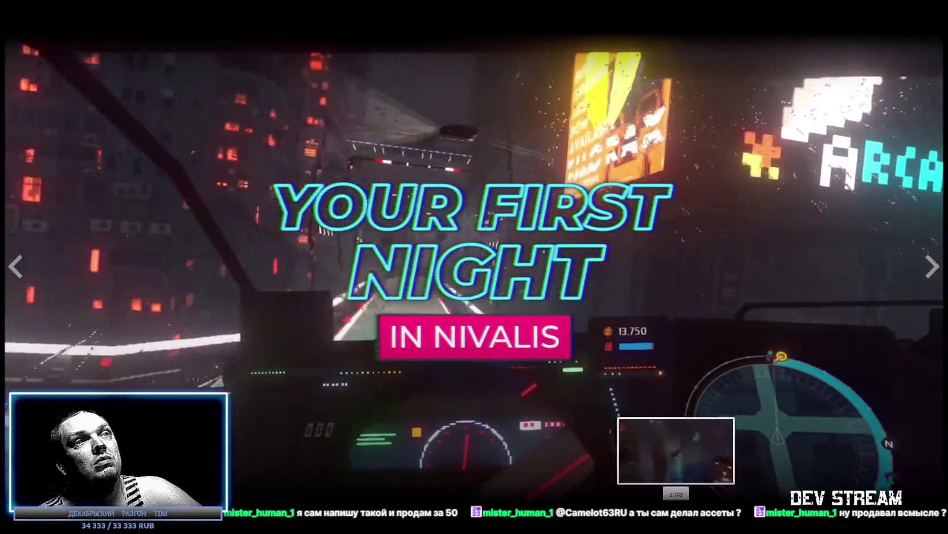
key(Escape)
- Scroll through the store page, then play the second trailer fullscreen
scroll(396, 326, down, 10)
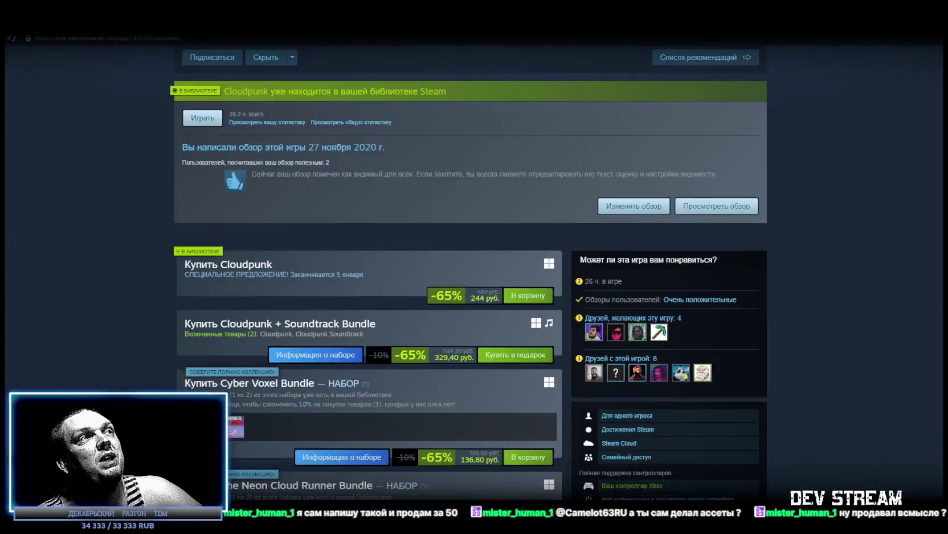
scroll(226, 371, down, 10)
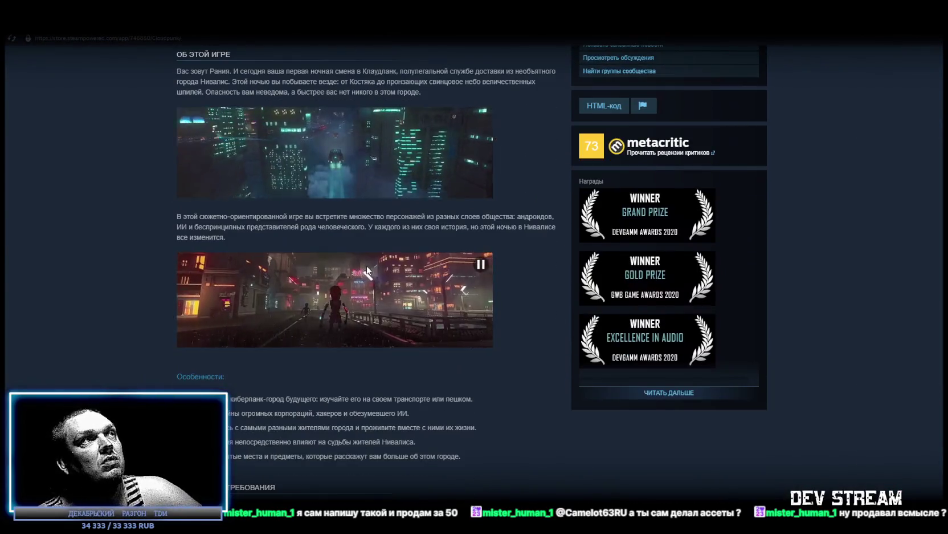
scroll(355, 316, down, 3)
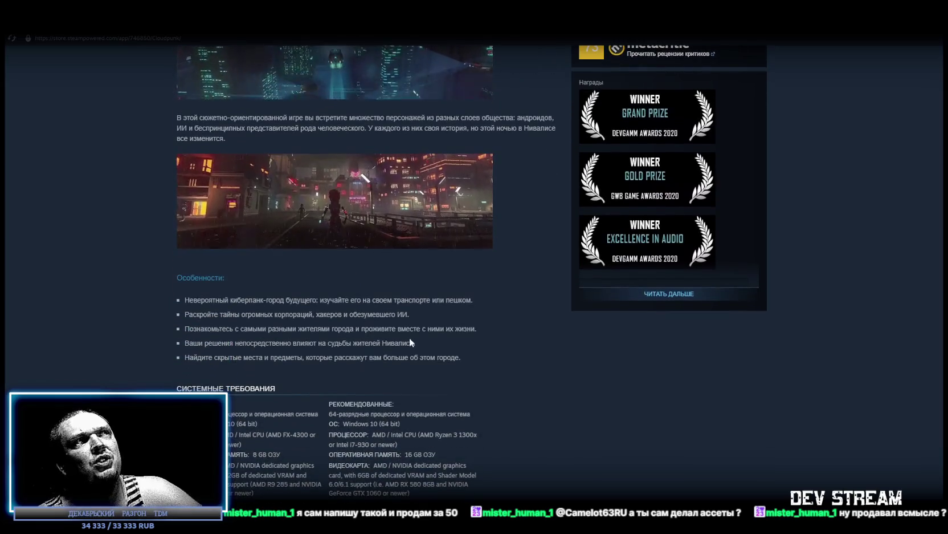
scroll(408, 260, up, 20)
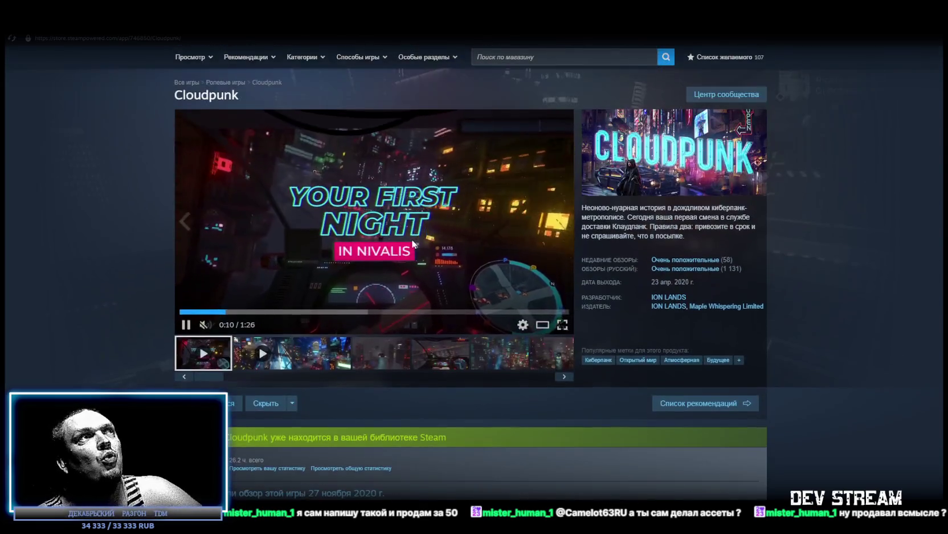
click(283, 356)
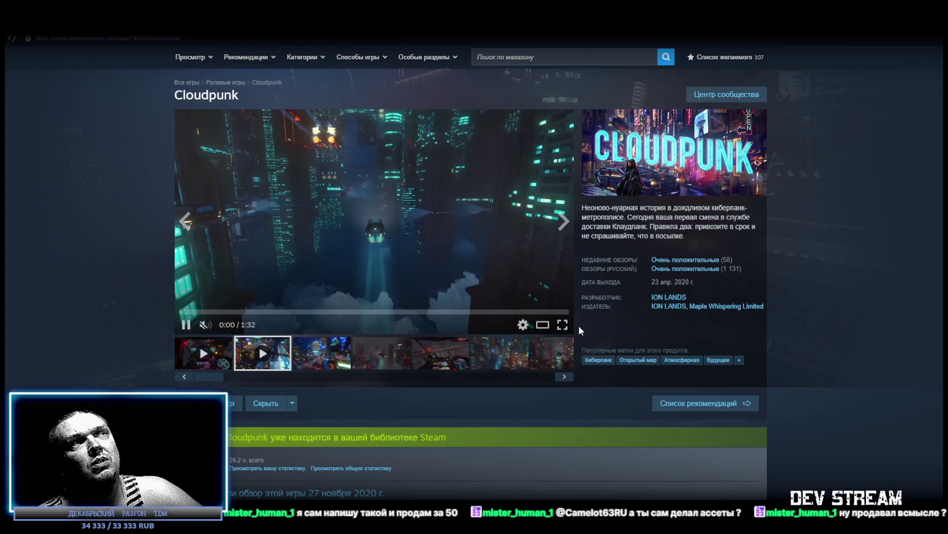
click(562, 325)
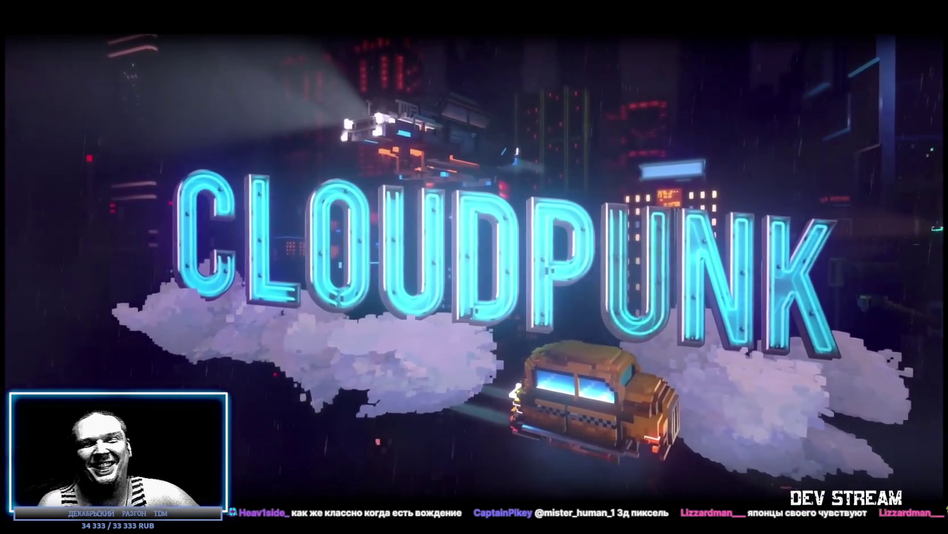
- Watch the second Cloudpunk trailer to 1:29, exit fullscreen and pause it
mouse_move(665, 268)
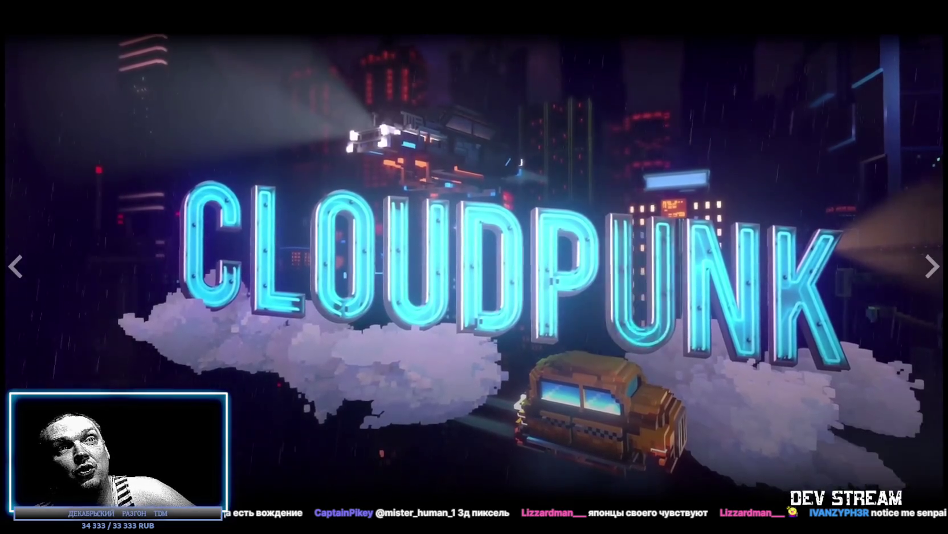
key(Escape)
click(186, 325)
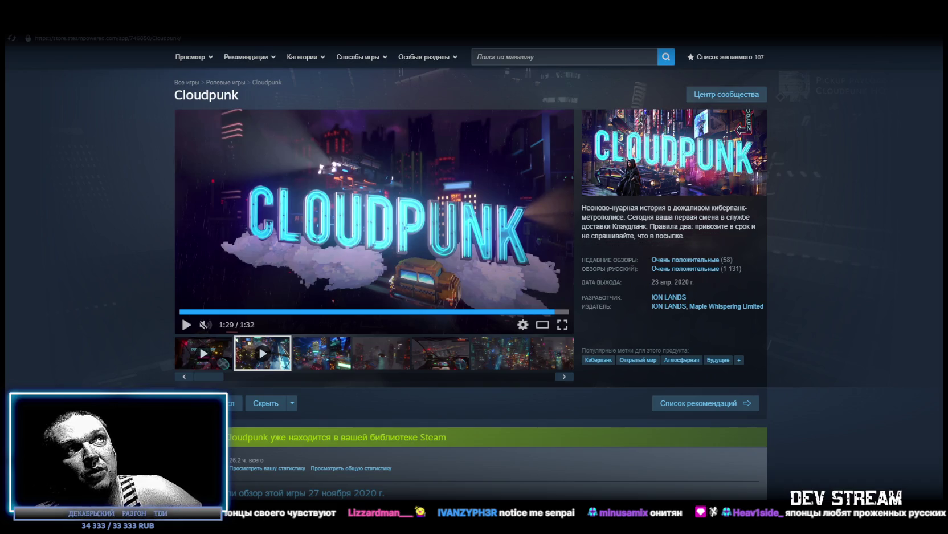
key(alt+Tab)
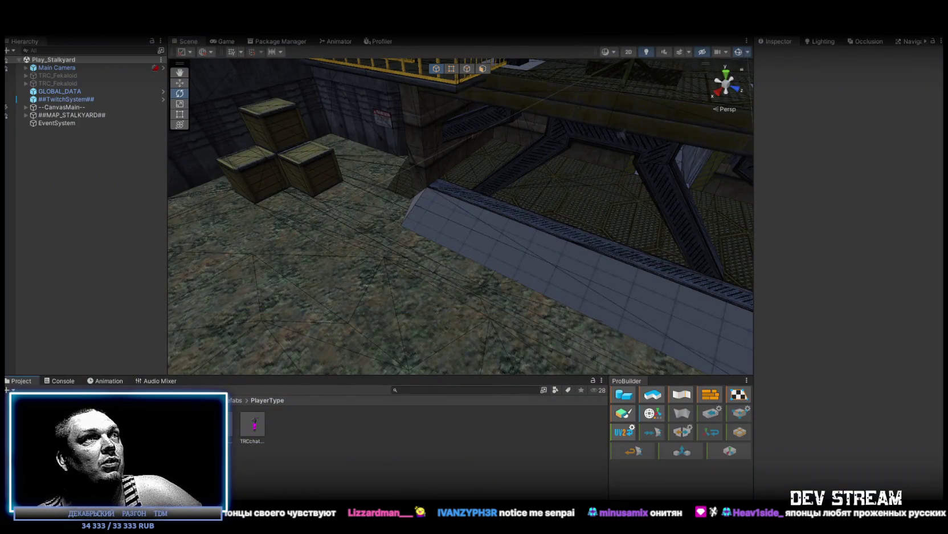
- Select the TRCchaters1 prefab in the PlayerType folder to show it in the Inspector
click(252, 425)
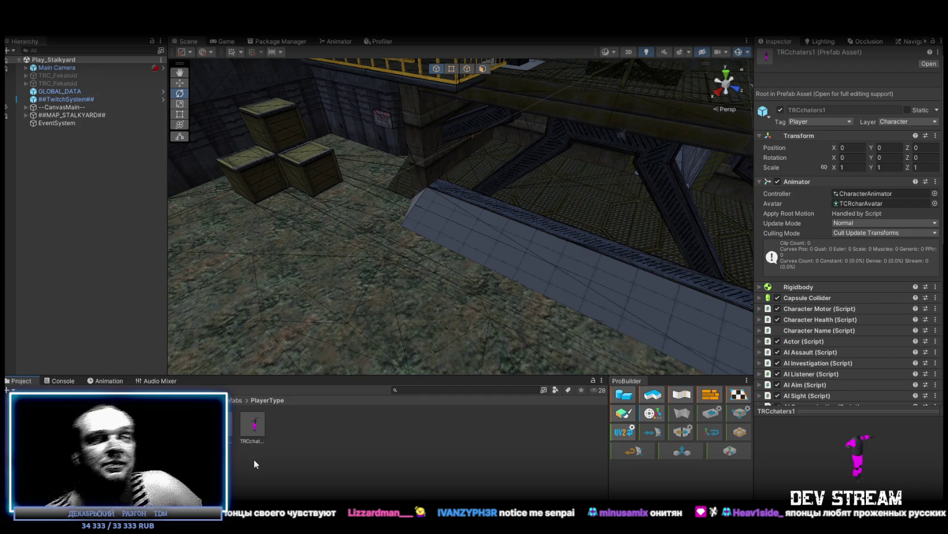
- Orbit the Scene view around the ramp and crates
mouse_move(466, 274)
mouse_down()
mouse_move(451, 258)
mouse_move(531, 485)
mouse_up()
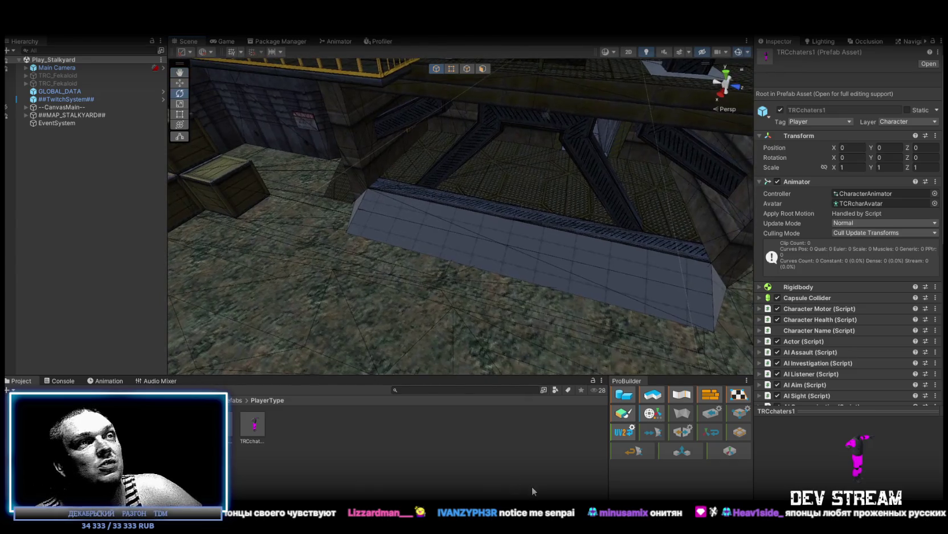
mouse_move(515, 341)
mouse_down()
mouse_move(592, 327)
mouse_move(519, 312)
mouse_move(482, 267)
mouse_move(584, 275)
mouse_move(595, 294)
mouse_move(621, 218)
mouse_move(631, 218)
mouse_move(598, 282)
mouse_up()
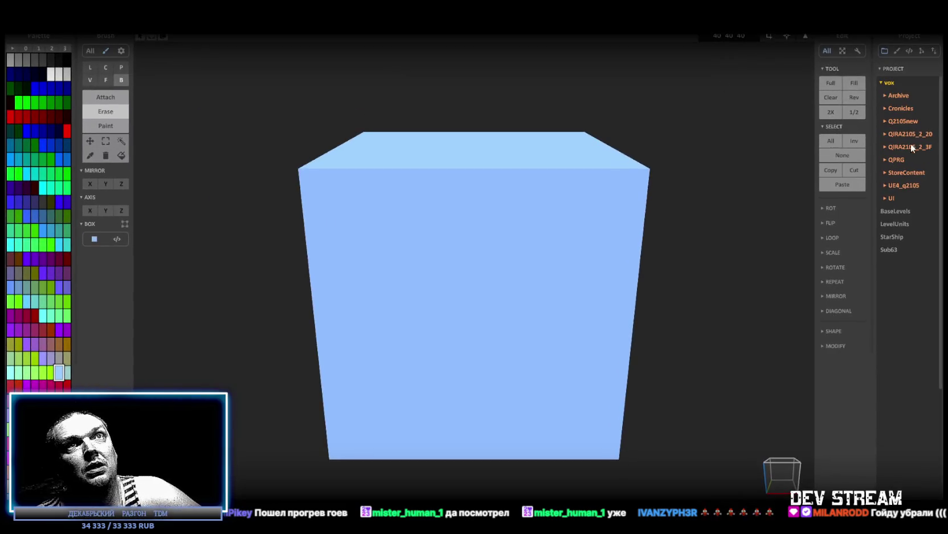
- Expand the QIRA2105_2_3F project and orbit around the CrowdM character scene
click(887, 148)
click(892, 121)
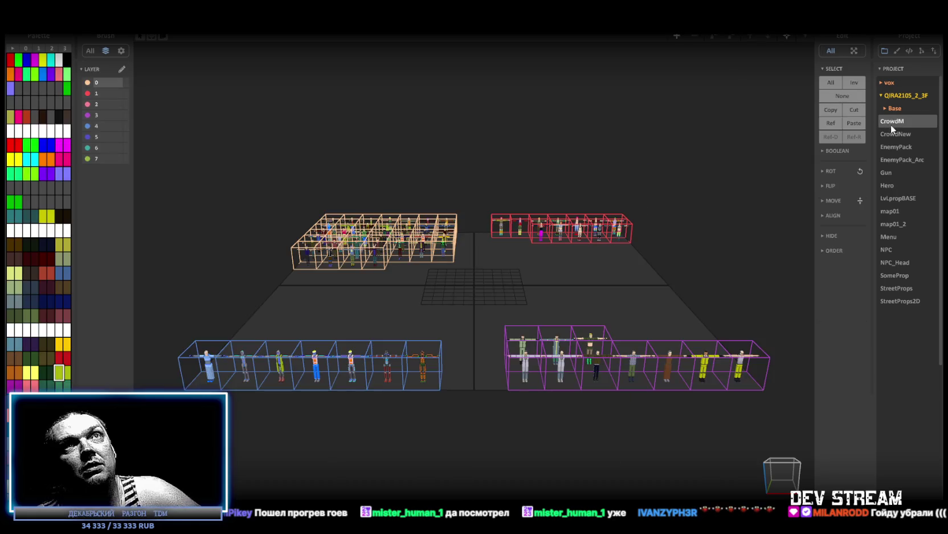
scroll(550, 384, up, 10)
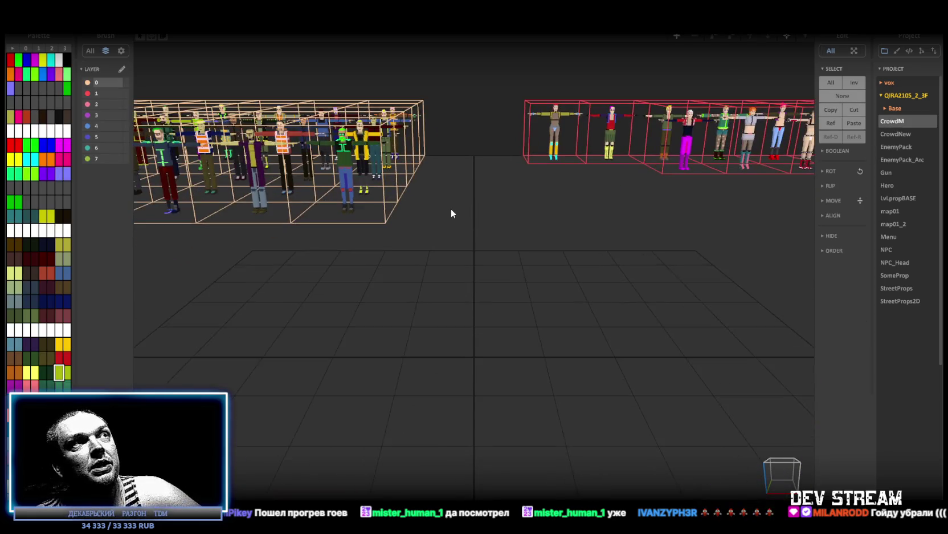
mouse_move(494, 259)
mouse_down()
mouse_move(667, 434)
mouse_move(420, 306)
mouse_move(429, 410)
mouse_move(317, 378)
mouse_move(429, 358)
mouse_move(364, 358)
mouse_move(706, 299)
mouse_move(610, 361)
mouse_move(617, 339)
mouse_move(517, 279)
mouse_up()
scroll(517, 280, down, 5)
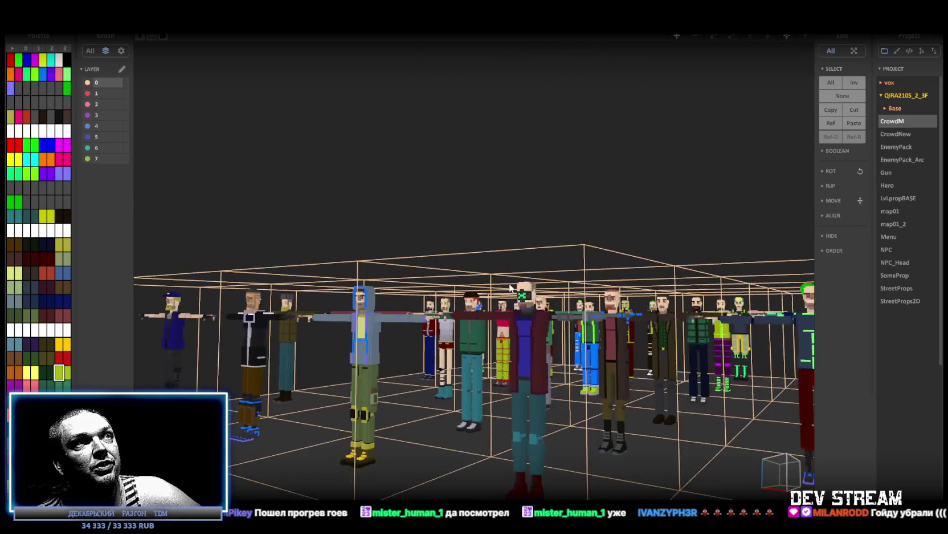
mouse_move(499, 290)
mouse_down()
mouse_move(525, 272)
mouse_move(450, 311)
mouse_move(521, 203)
mouse_up()
scroll(478, 299, up, 2)
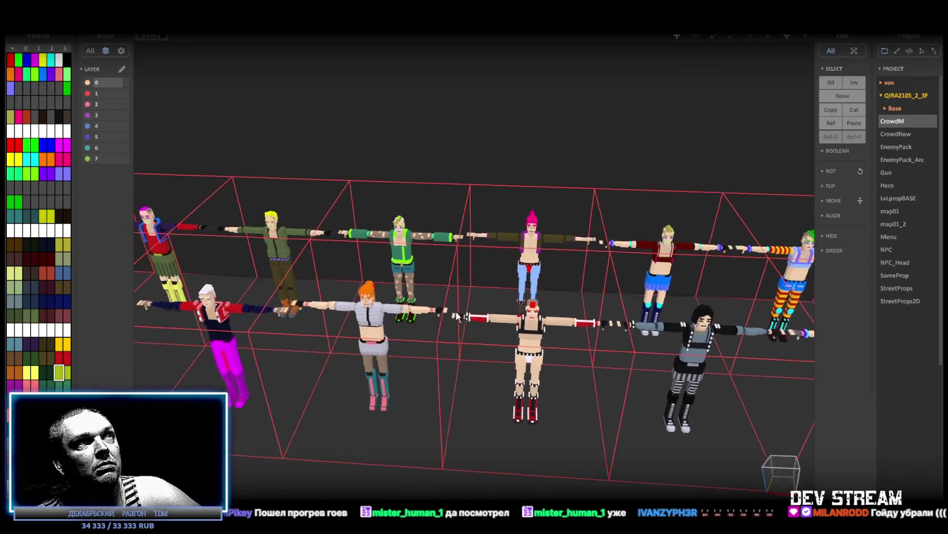
scroll(465, 309, down, 4)
scroll(464, 309, down, 2)
scroll(541, 270, up, 5)
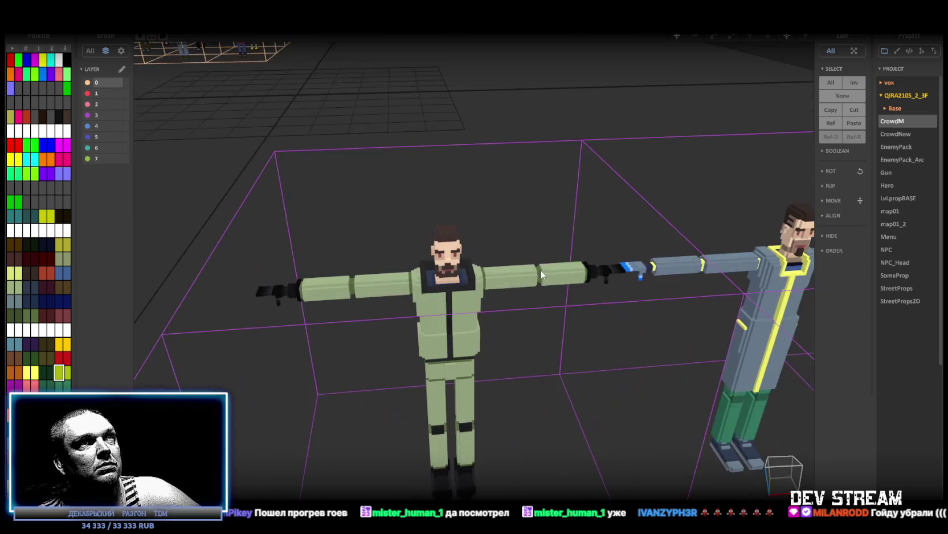
scroll(555, 270, down, 4)
- Pull back over all the boxed character groups, then open CrowdNew and EnemyPack
mouse_move(556, 267)
mouse_down()
mouse_move(431, 264)
mouse_move(402, 287)
mouse_move(525, 279)
mouse_move(484, 294)
mouse_move(424, 359)
mouse_up()
scroll(431, 264, down, 2)
scroll(494, 293, up, 2)
scroll(494, 293, down, 3)
drag(437, 290, 576, 240)
click(902, 132)
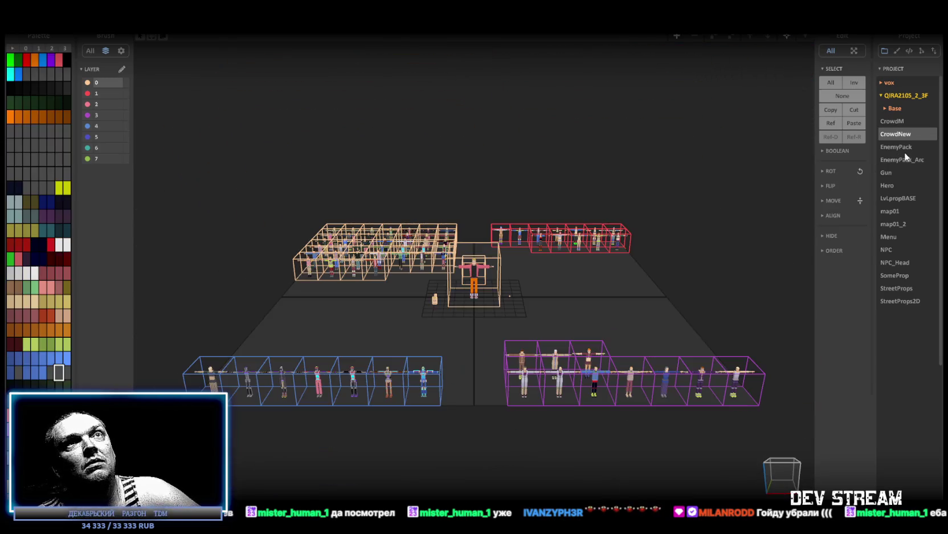
click(904, 146)
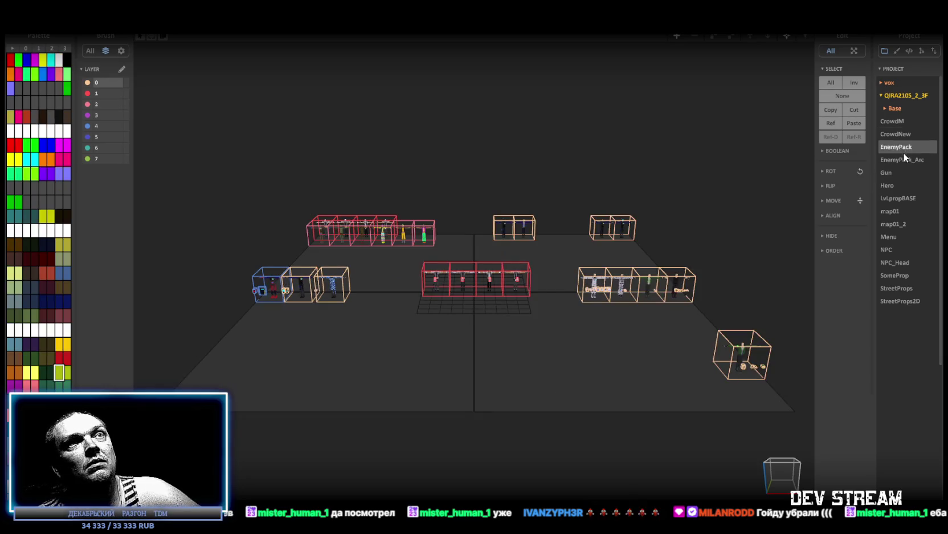
- Orbit around the EnemyPack character row and zoom in on the heads
scroll(538, 306, up, 5)
mouse_move(537, 271)
mouse_down()
mouse_move(637, 285)
mouse_move(517, 309)
mouse_move(530, 336)
mouse_move(592, 292)
mouse_move(572, 307)
mouse_move(602, 320)
mouse_move(602, 354)
mouse_move(630, 319)
mouse_move(472, 328)
mouse_up()
mouse_move(493, 294)
mouse_down()
mouse_move(432, 216)
mouse_move(639, 461)
mouse_move(573, 303)
mouse_move(583, 314)
mouse_move(450, 290)
mouse_move(346, 295)
mouse_up()
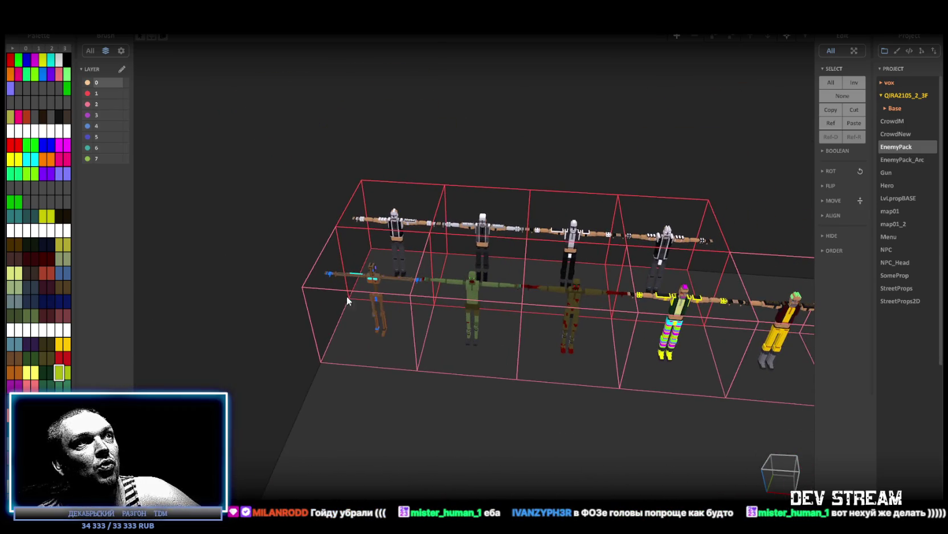
mouse_move(528, 306)
mouse_down()
mouse_move(629, 329)
mouse_move(465, 307)
mouse_move(631, 304)
mouse_move(411, 297)
mouse_move(405, 282)
mouse_move(584, 301)
mouse_move(359, 269)
mouse_move(437, 299)
mouse_move(329, 268)
mouse_move(339, 355)
mouse_move(371, 276)
mouse_move(351, 150)
mouse_move(440, 264)
mouse_move(494, 282)
mouse_move(365, 278)
mouse_up()
mouse_move(421, 306)
mouse_down()
mouse_move(399, 285)
mouse_move(456, 274)
mouse_move(520, 278)
mouse_up()
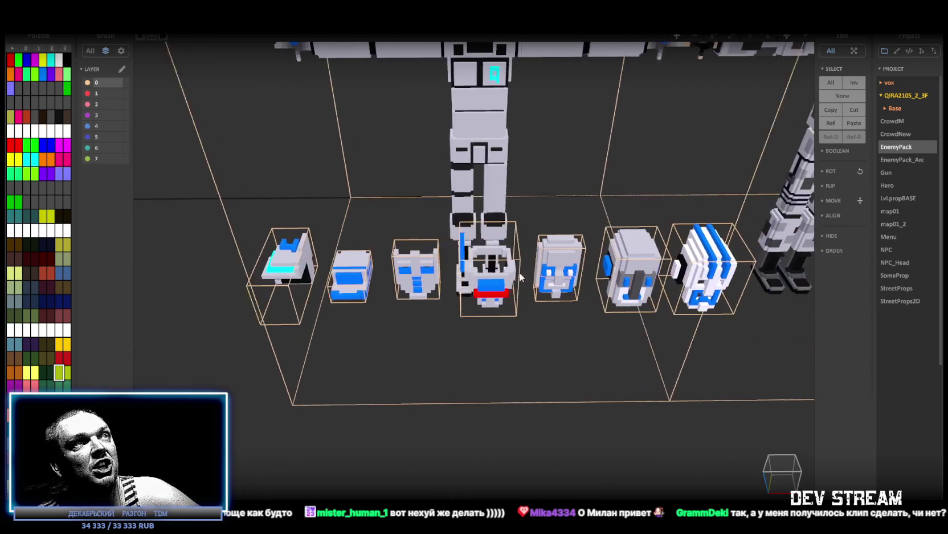
scroll(521, 277, down, 5)
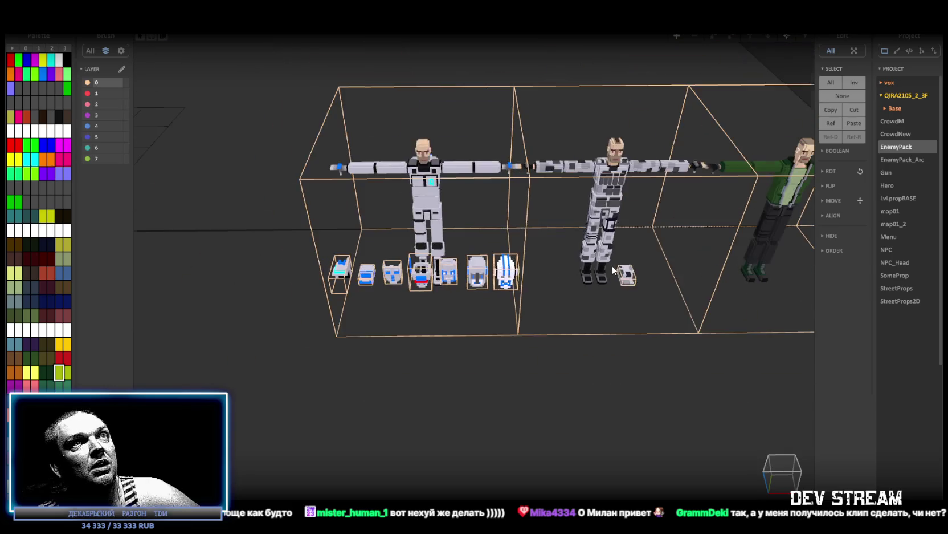
scroll(703, 190, down, 2)
- Pan across the other model rows, then open EnemyPack_Arc and Gun
drag(703, 191, 550, 211)
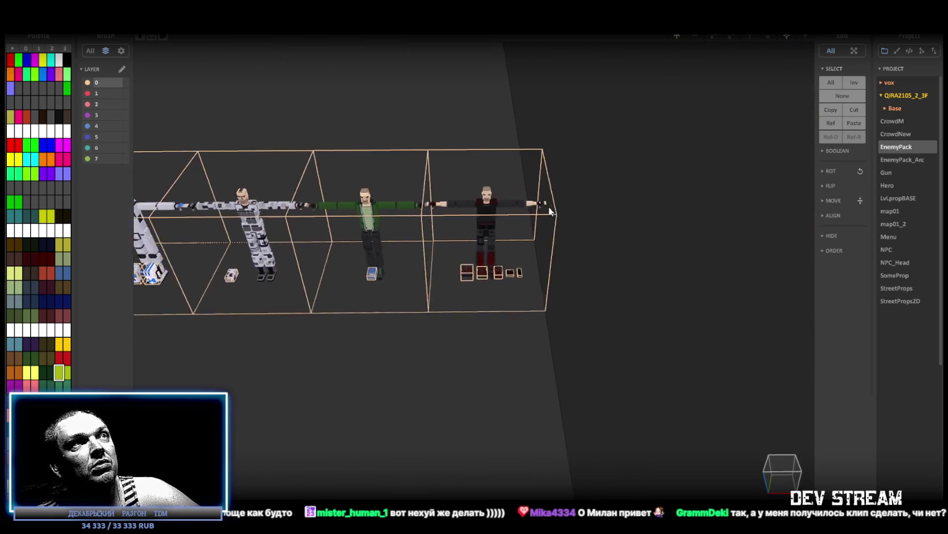
scroll(570, 219, up, 3)
scroll(587, 232, down, 5)
mouse_move(511, 332)
mouse_down()
mouse_move(527, 180)
mouse_move(510, 204)
mouse_move(528, 237)
mouse_move(382, 323)
mouse_move(414, 300)
mouse_move(834, 181)
mouse_up()
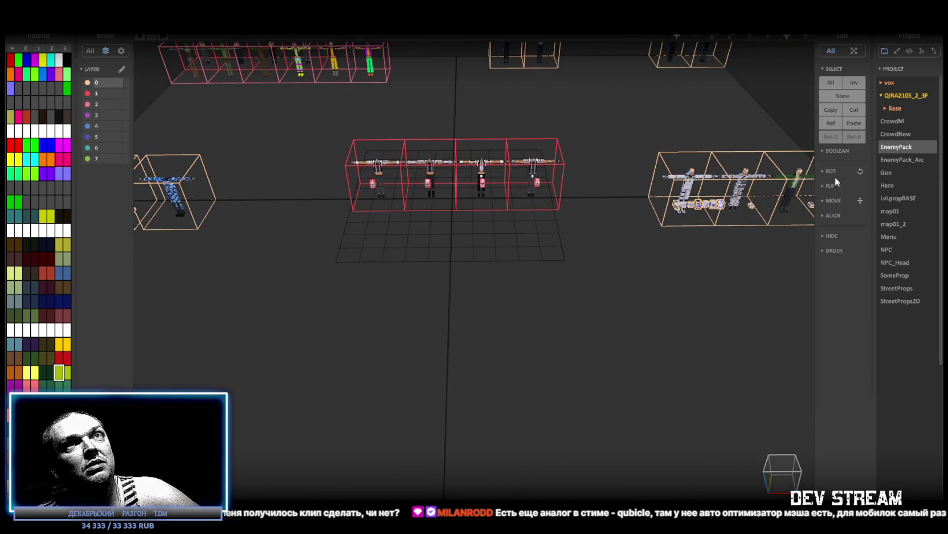
click(900, 160)
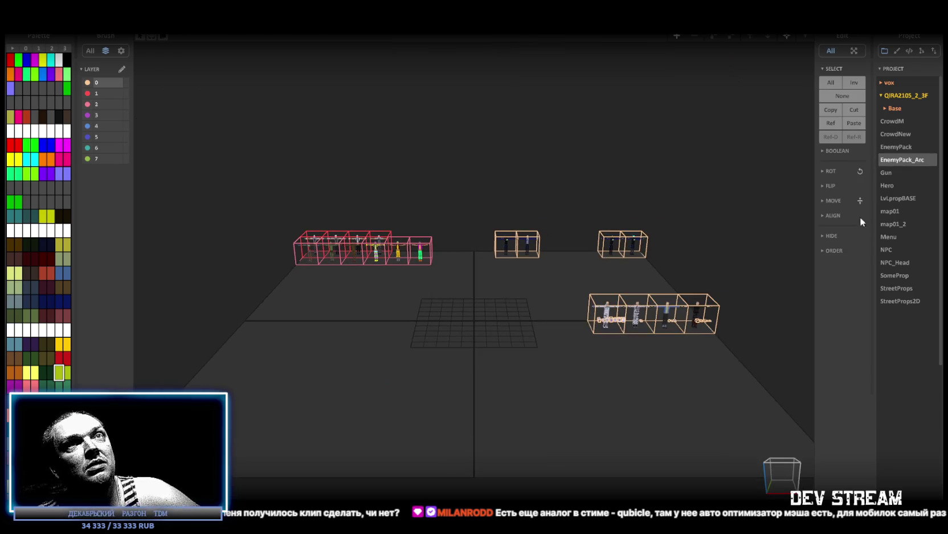
click(886, 173)
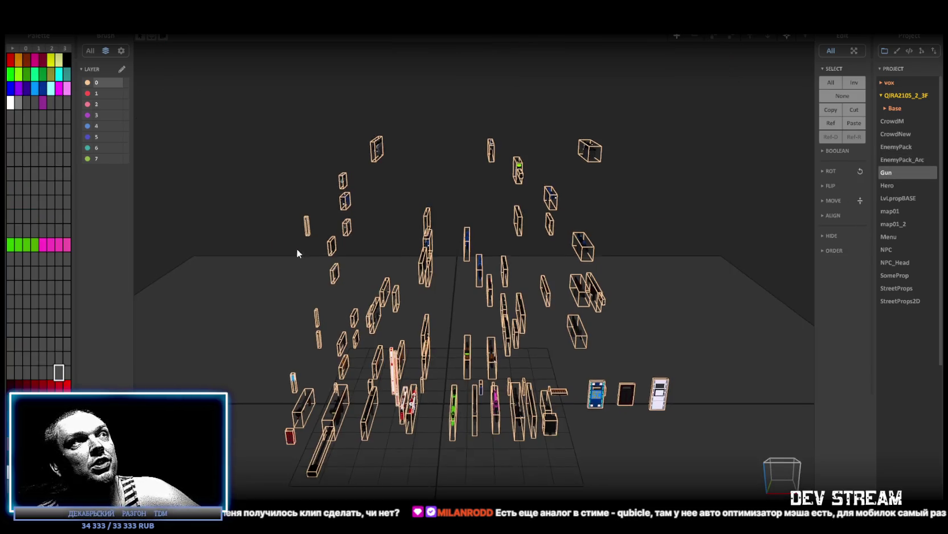
- Orbit around the Gun weapon models, then open the Hero and LvLpropBASE scenes
scroll(326, 269, up, 5)
scroll(490, 246, up, 10)
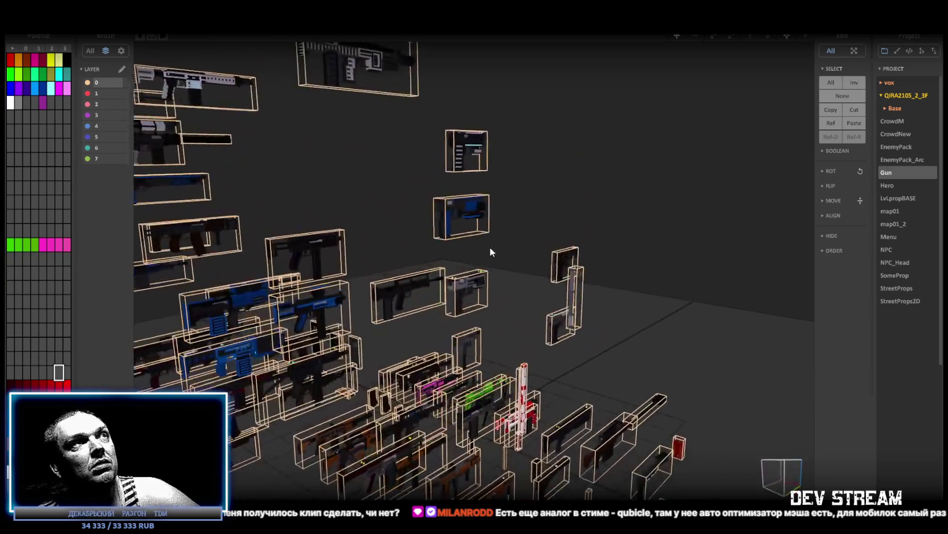
mouse_move(612, 259)
mouse_down()
mouse_move(649, 216)
mouse_move(677, 213)
mouse_move(626, 347)
mouse_move(570, 305)
mouse_move(562, 249)
mouse_move(579, 222)
mouse_move(655, 239)
mouse_move(698, 235)
mouse_move(727, 249)
mouse_move(540, 235)
mouse_move(557, 235)
mouse_up()
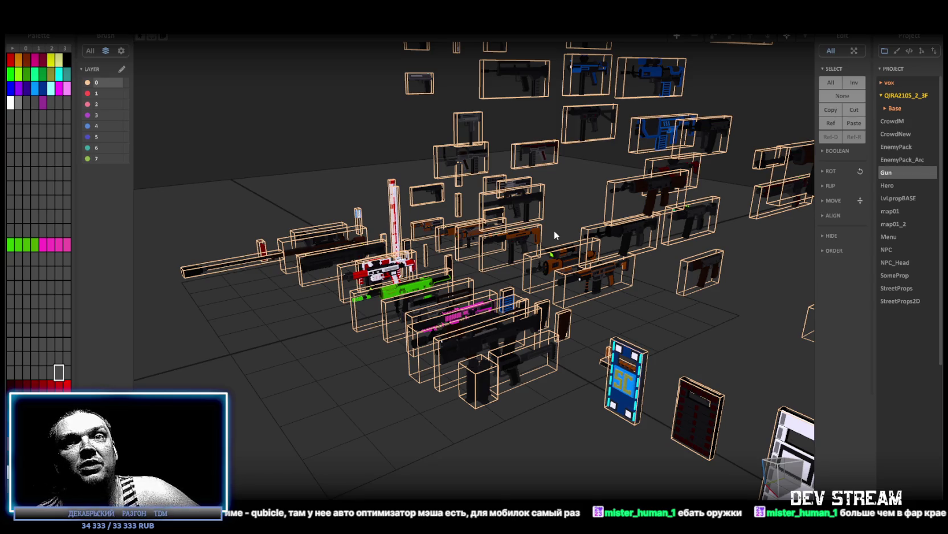
mouse_move(554, 230)
mouse_down()
mouse_move(570, 254)
mouse_move(577, 225)
mouse_move(506, 212)
mouse_up()
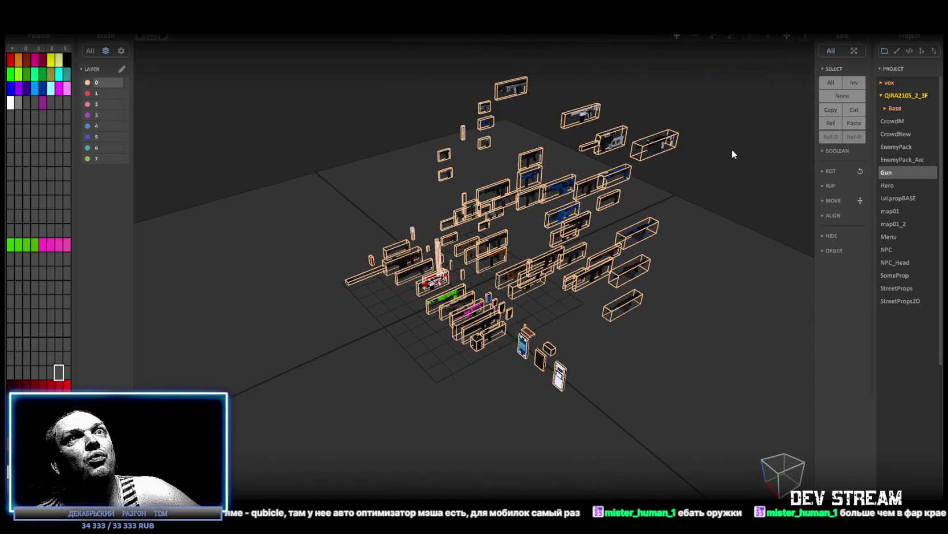
click(888, 185)
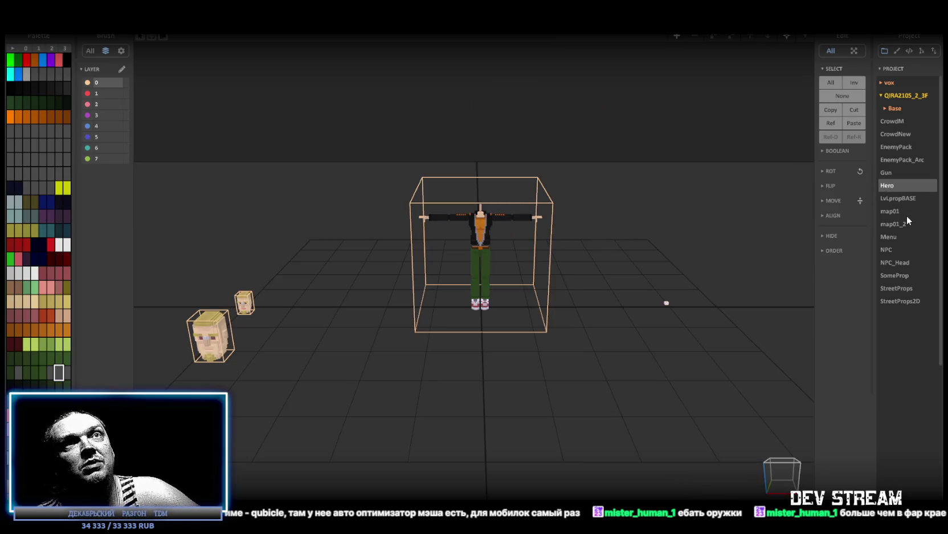
click(902, 194)
- Orbit the LvLpropBASE model, then the map01 buildings up close, and load map01_2
mouse_move(428, 227)
mouse_down()
mouse_move(451, 255)
mouse_move(543, 215)
mouse_move(609, 272)
mouse_move(398, 230)
mouse_move(326, 194)
mouse_up()
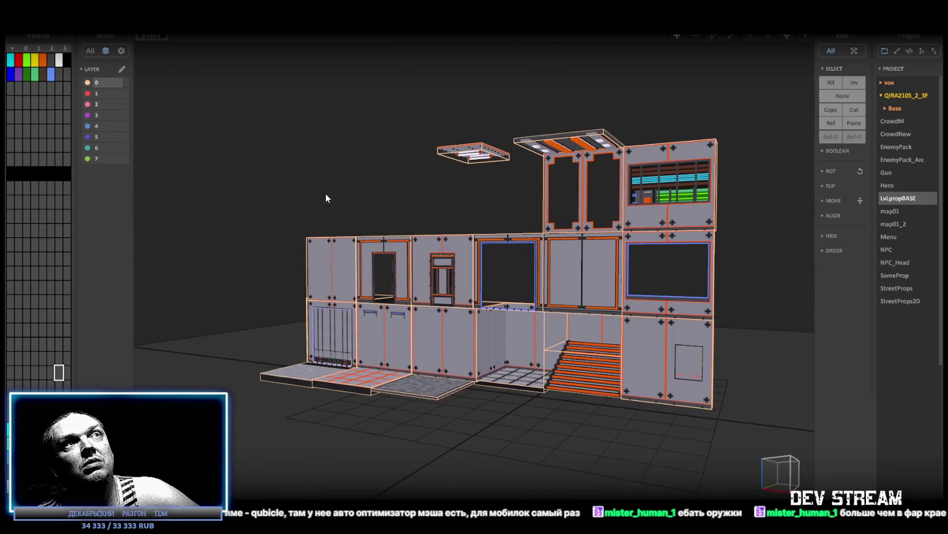
click(896, 212)
mouse_move(415, 217)
mouse_down()
mouse_move(469, 226)
mouse_move(447, 273)
mouse_move(469, 217)
mouse_move(477, 219)
mouse_move(352, 200)
mouse_move(455, 239)
mouse_move(504, 216)
mouse_move(490, 194)
mouse_move(498, 267)
mouse_move(428, 290)
mouse_move(581, 299)
mouse_move(550, 314)
mouse_move(505, 274)
mouse_move(600, 304)
mouse_up()
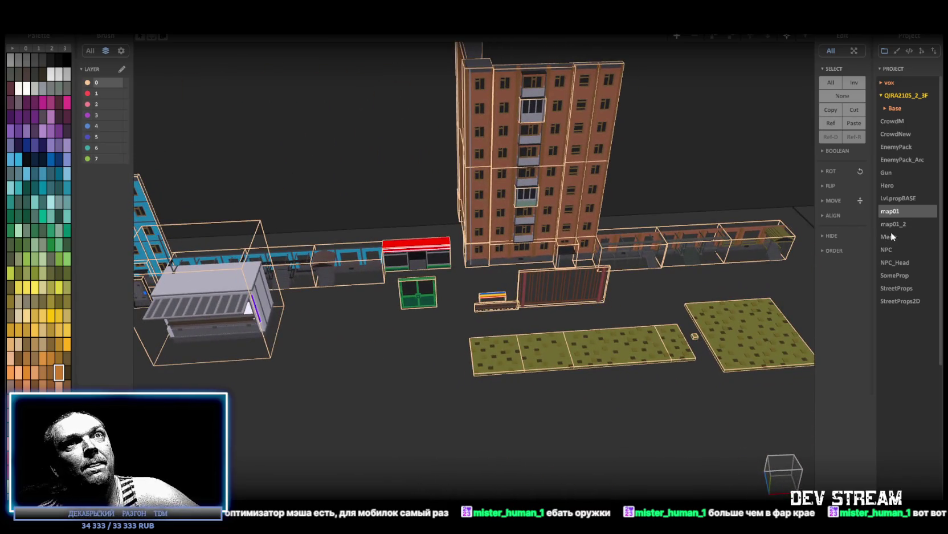
click(894, 225)
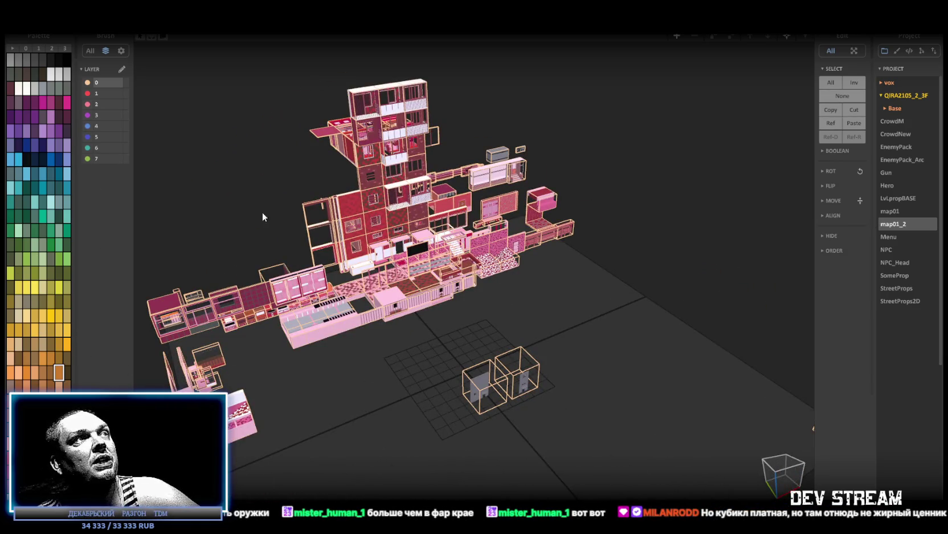
- Zoom in on map01_2's building tower, then pull back to a front view
drag(266, 212, 408, 334)
scroll(324, 300, up, 3)
mouse_move(324, 301)
mouse_down()
mouse_move(388, 339)
mouse_move(323, 288)
mouse_move(292, 202)
mouse_move(305, 176)
mouse_up()
scroll(342, 228, down, 3)
drag(374, 268, 358, 308)
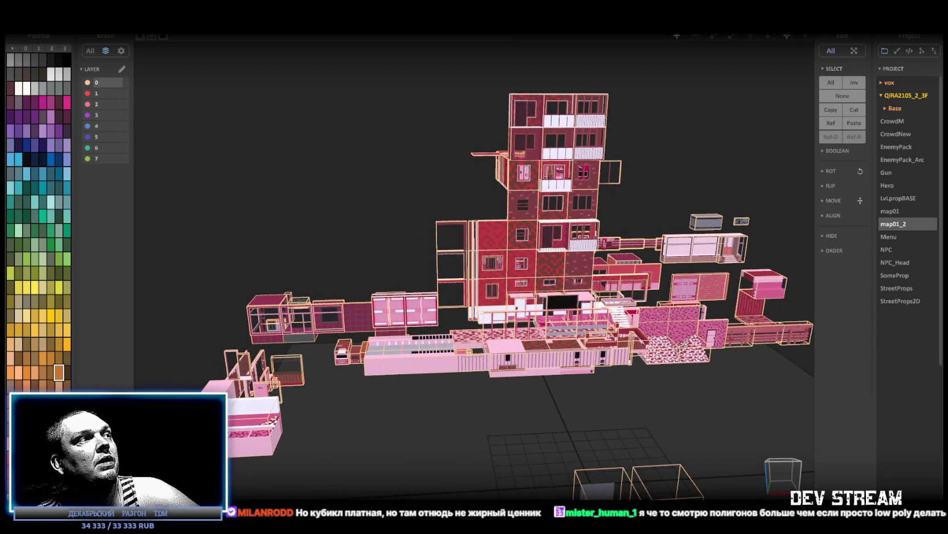
scroll(38, 267, down, 3)
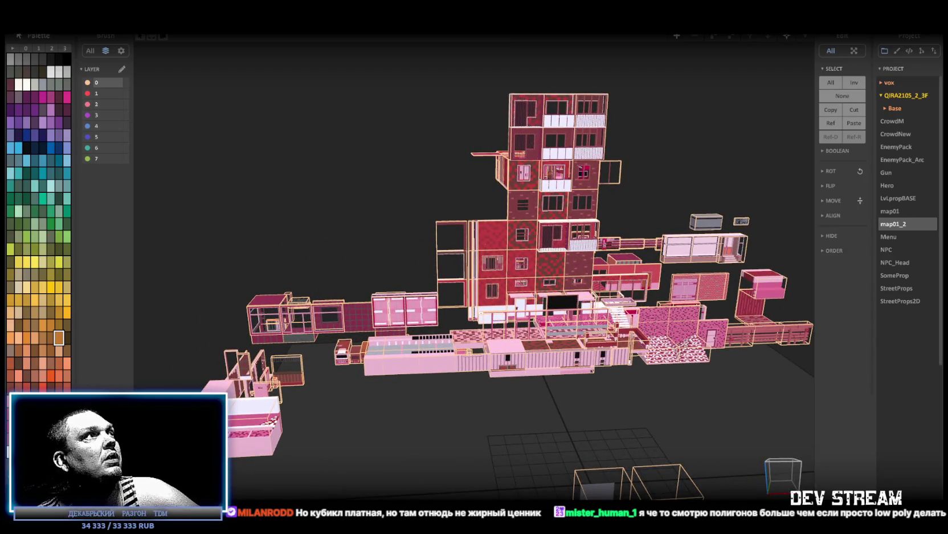
- Preview the map in palettes 0–3, ending on the bright yellow and magenta one
click(51, 49)
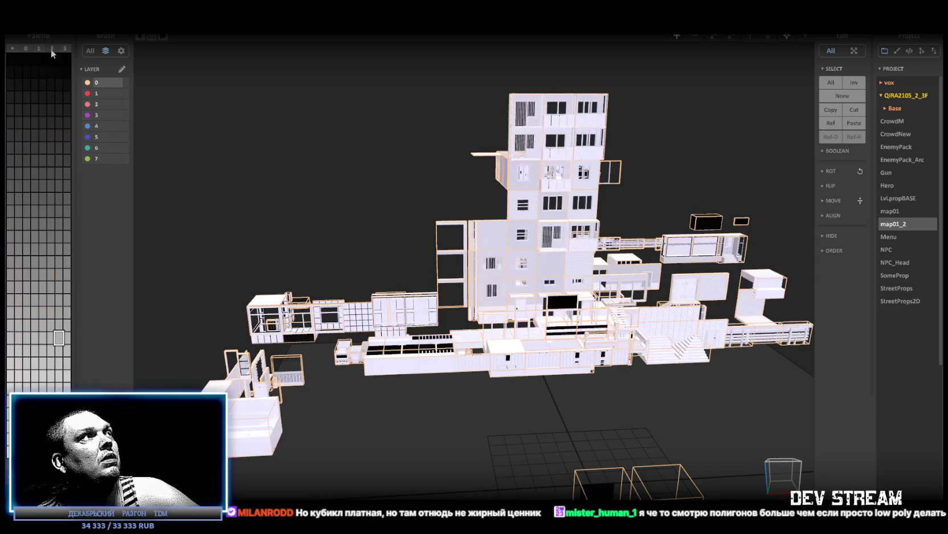
click(25, 48)
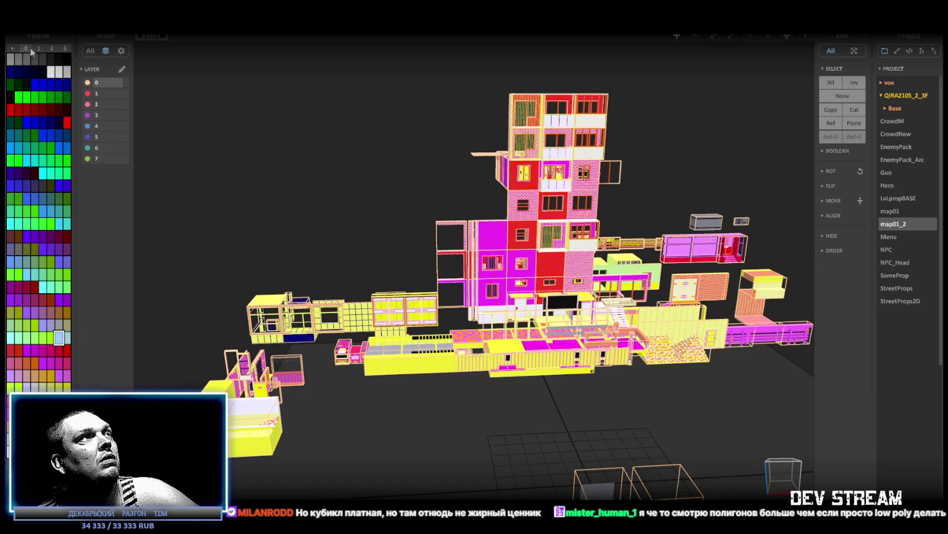
click(64, 49)
click(50, 48)
click(39, 48)
click(29, 49)
- Switch to the Menu scene, answering the save-changes prompt
drag(280, 154, 53, 72)
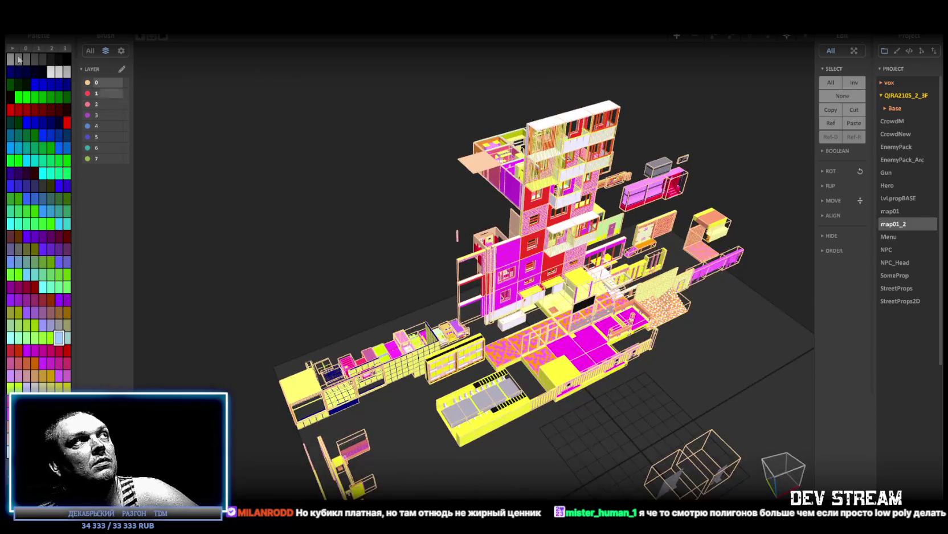
drag(500, 297, 466, 271)
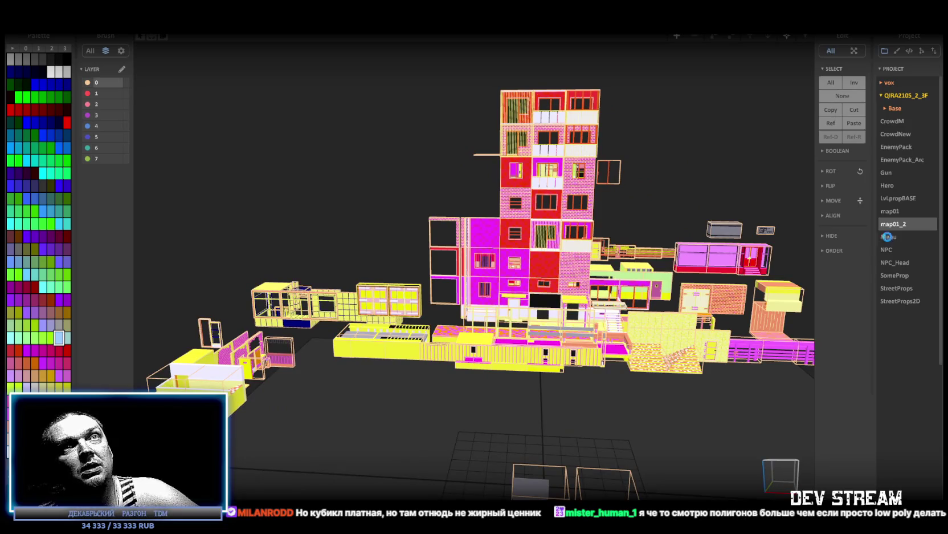
click(887, 235)
click(489, 299)
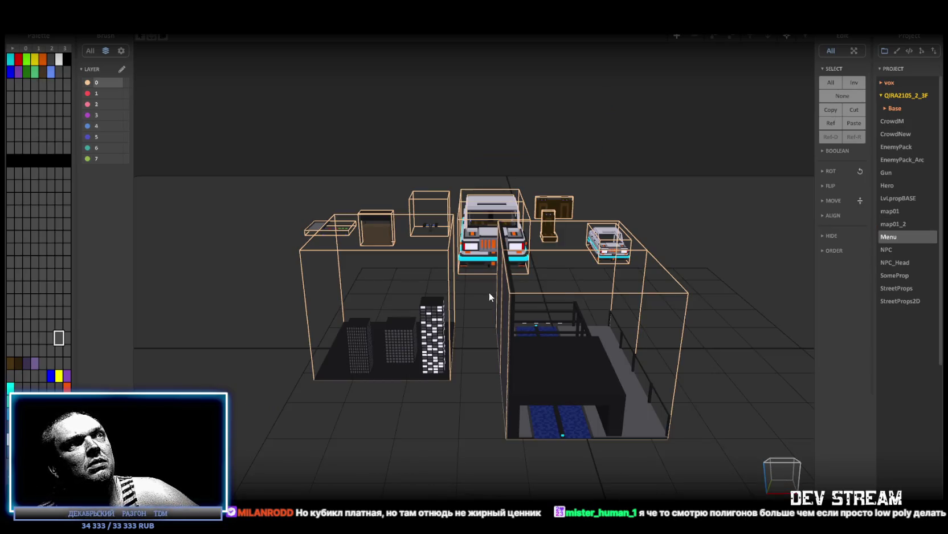
- Inspect the Menu car, then the NPC and SomeProp scenes up close
mouse_move(593, 273)
mouse_down()
mouse_move(424, 358)
mouse_move(454, 359)
mouse_move(339, 320)
mouse_move(540, 324)
mouse_up()
click(884, 249)
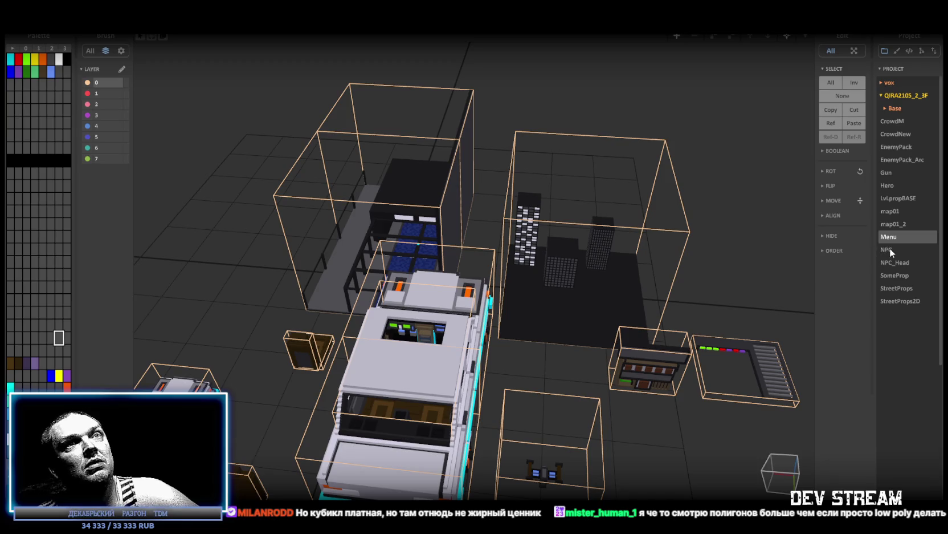
mouse_move(594, 256)
mouse_down()
mouse_move(483, 272)
mouse_move(526, 281)
mouse_move(530, 255)
mouse_move(545, 257)
mouse_move(516, 259)
mouse_up()
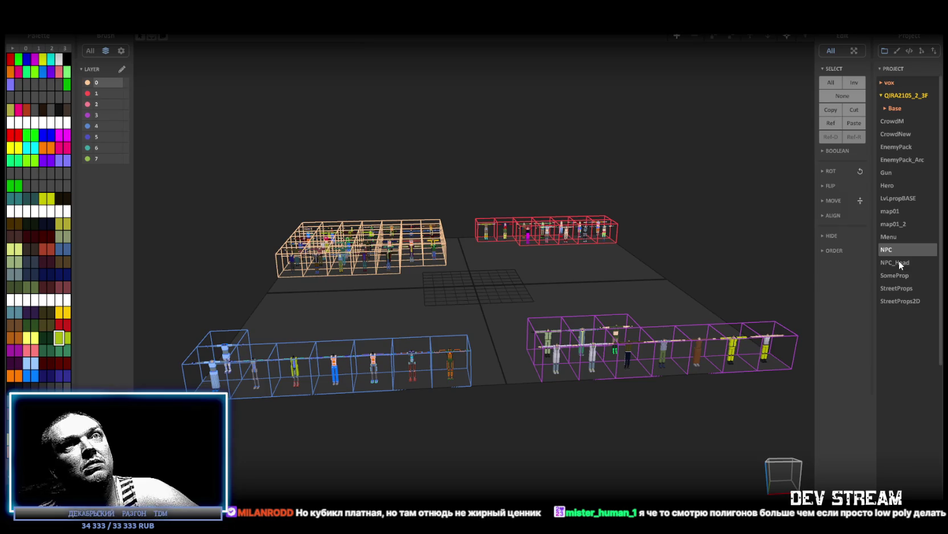
click(905, 277)
mouse_move(525, 227)
mouse_down()
mouse_move(448, 188)
mouse_move(556, 195)
mouse_move(517, 207)
mouse_up()
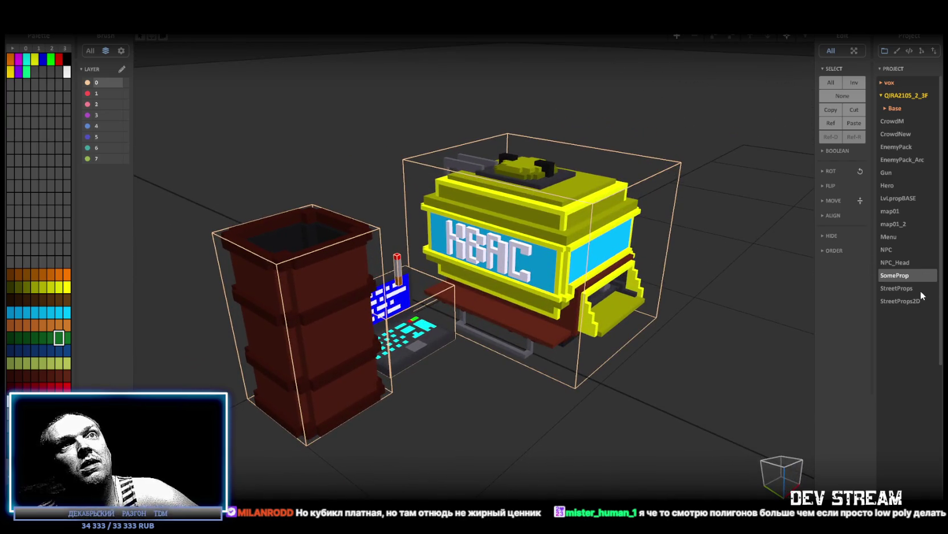
- View the whole StreetProps scene, then return to the Unity editor
click(902, 288)
drag(433, 166, 476, 221)
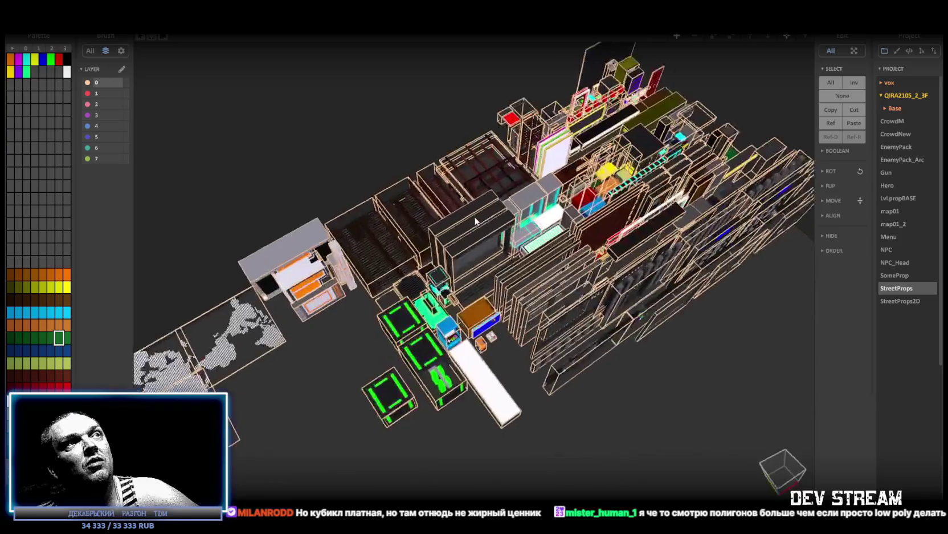
scroll(531, 161, down, 5)
drag(526, 166, 530, 188)
scroll(472, 321, down, 2)
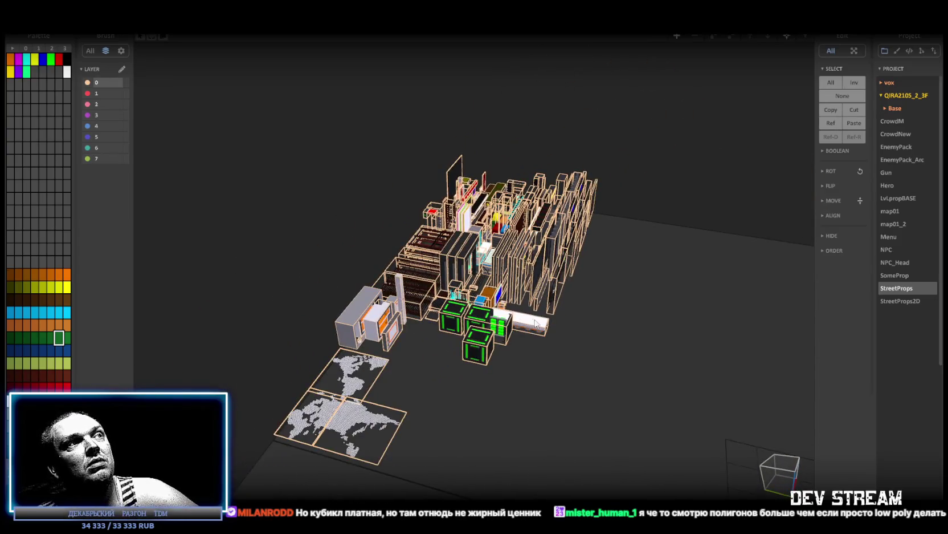
scroll(536, 323, up, 3)
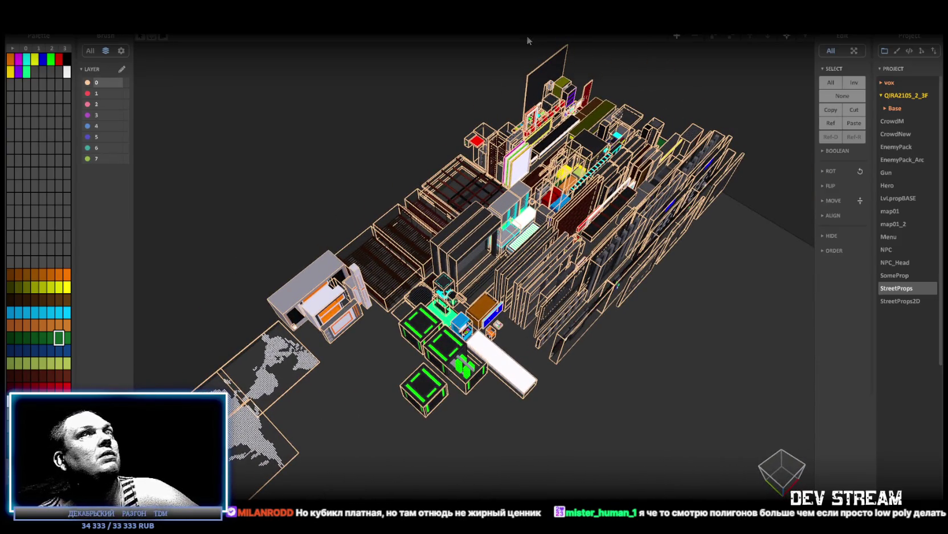
key(alt+Tab)
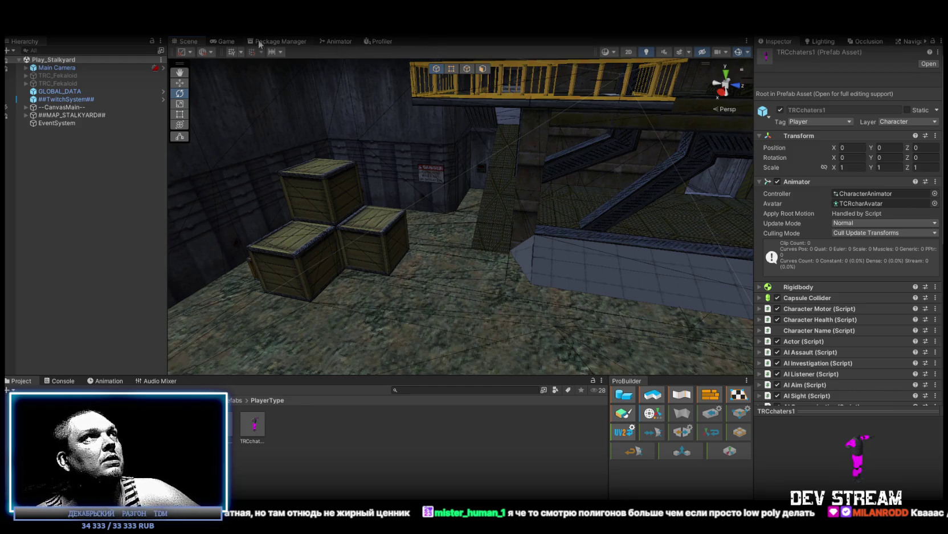
- Search owned packages for voxel and compare MagicaVoxel Toolbox with MagicaVoxel Tools Free
click(276, 42)
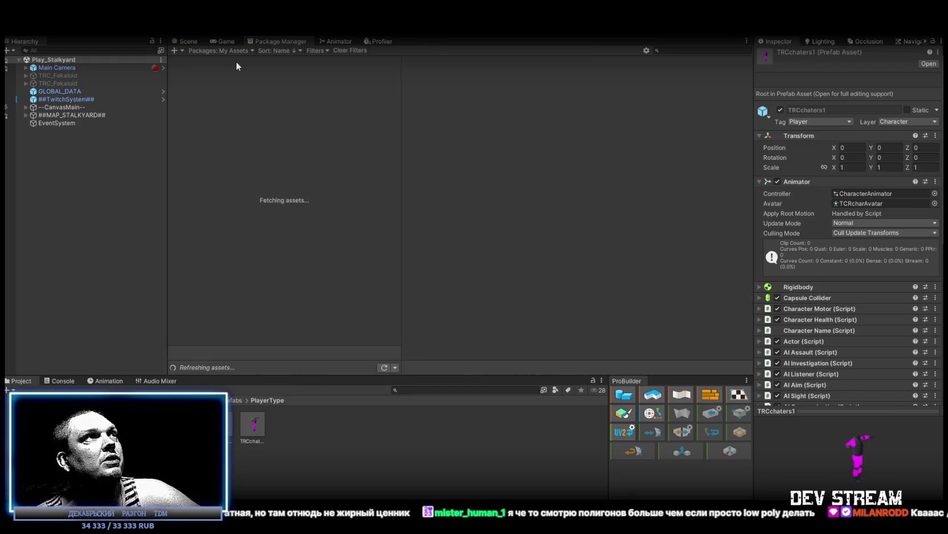
click(676, 50)
text(voxel)
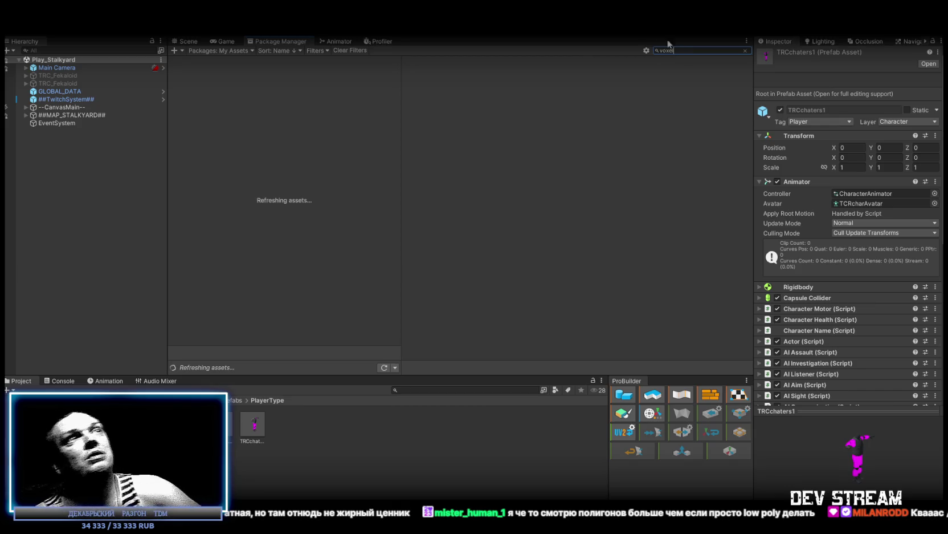
click(215, 75)
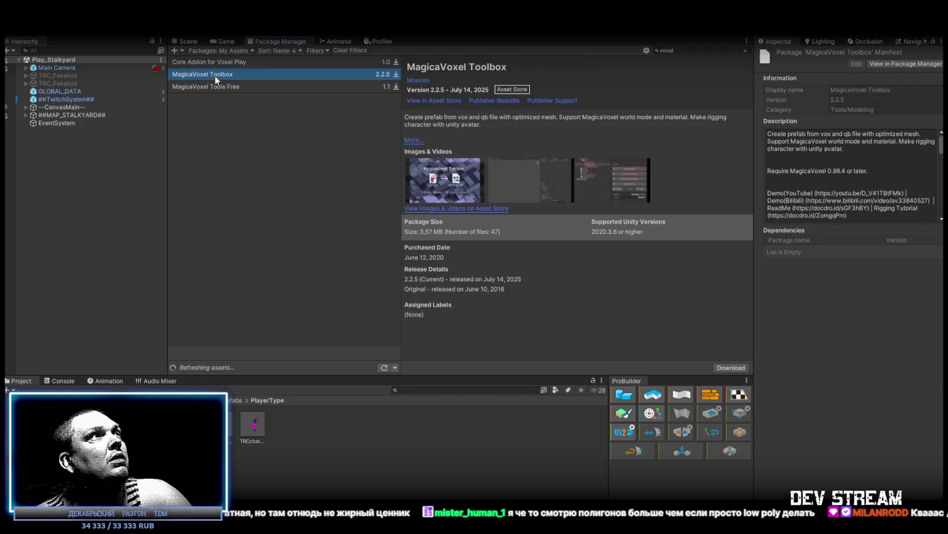
click(213, 86)
click(212, 77)
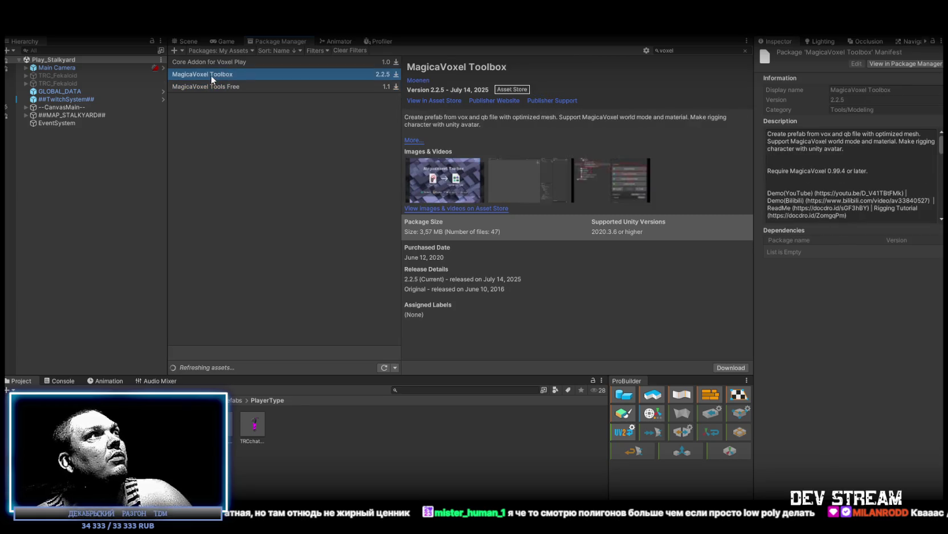
- Check Core Addon for Voxel Play, then open MagicaVoxel Toolbox's Asset Store page
click(218, 61)
click(225, 76)
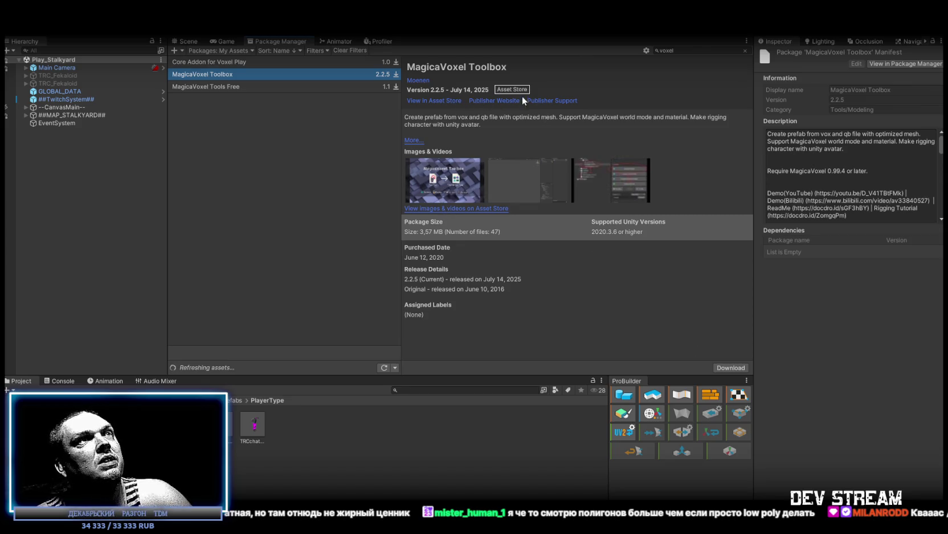
click(424, 101)
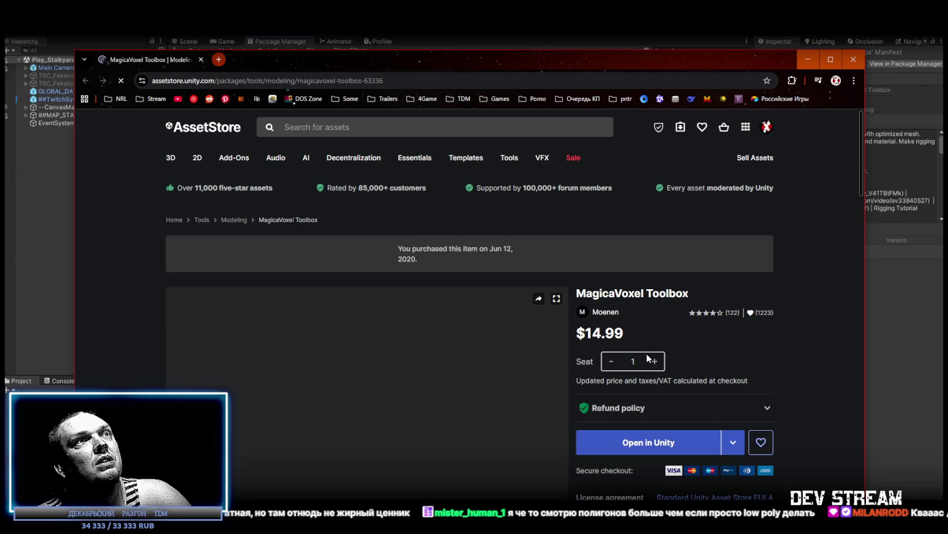
- Raise the browser window and play the MagicaVoxel Toolbox demo video
drag(489, 68, 478, 33)
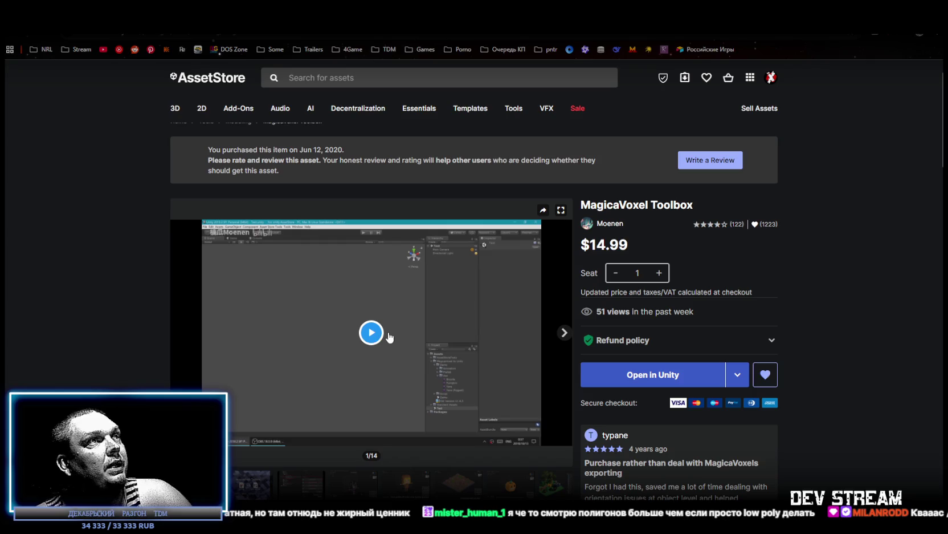
click(369, 394)
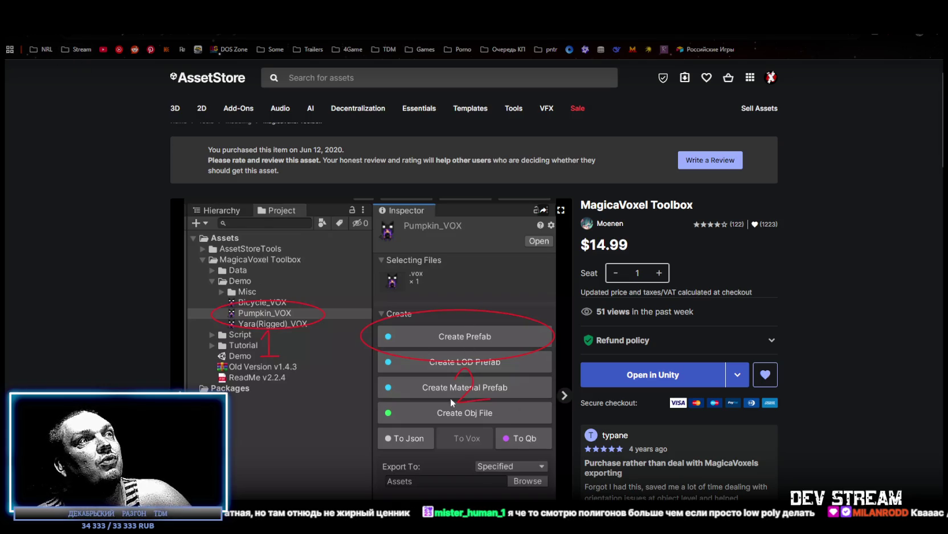
scroll(378, 330, down, 3)
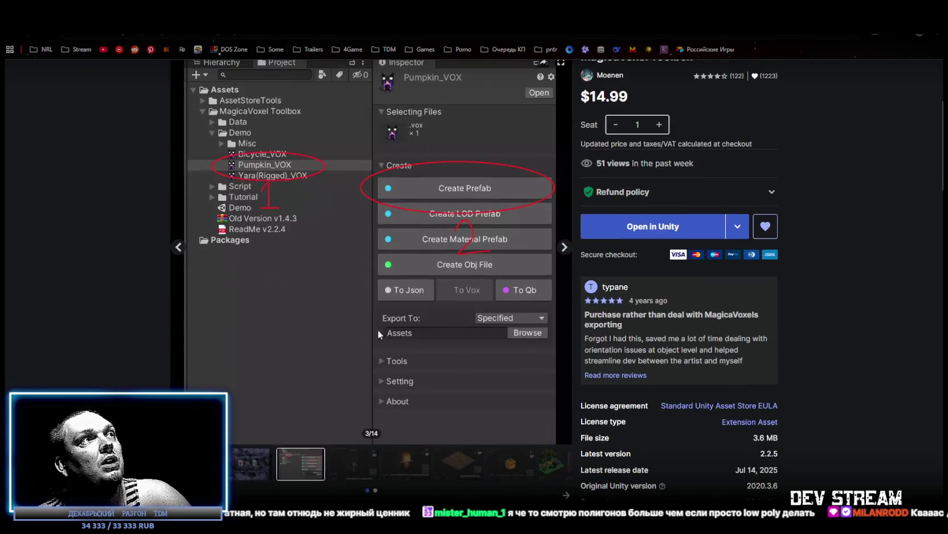
- Browse gallery images: rigging editor, character generator, sprite editor, prefab combiner, terrain export, cube comparison
click(352, 465)
scroll(373, 472, down, 2)
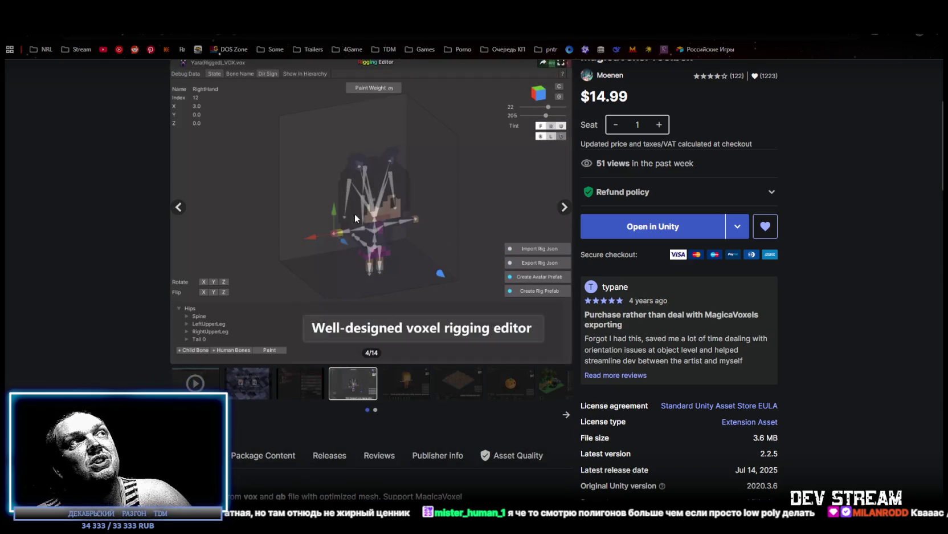
scroll(371, 254, up, 1)
click(408, 442)
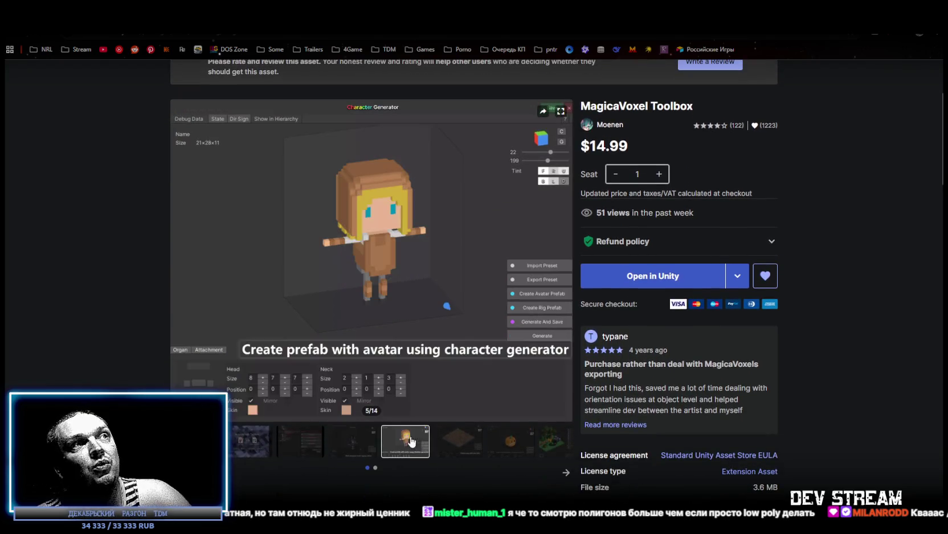
click(507, 447)
scroll(552, 472, down, 1)
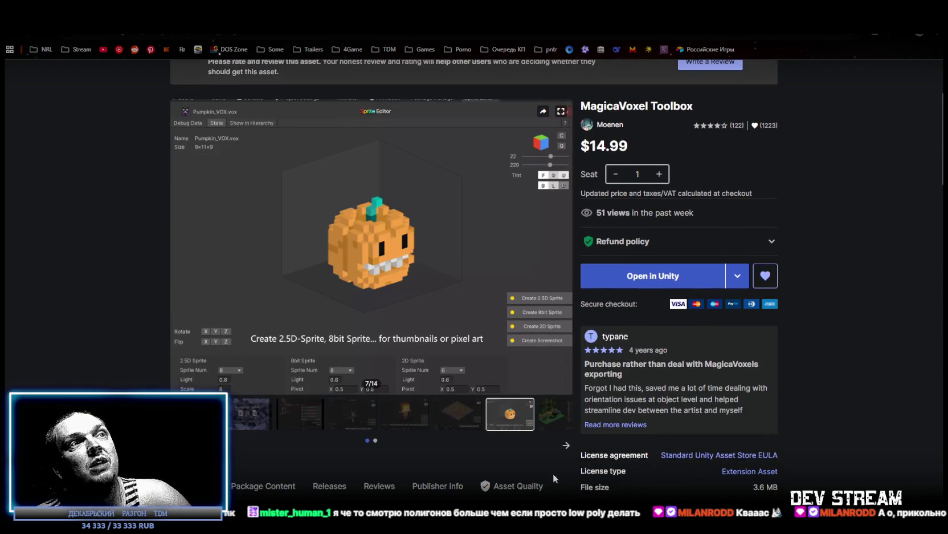
click(547, 422)
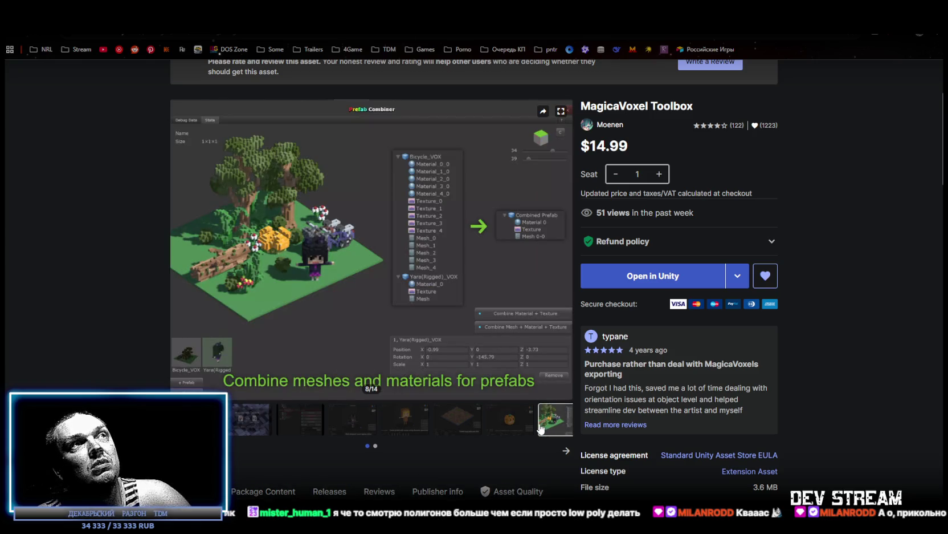
click(566, 456)
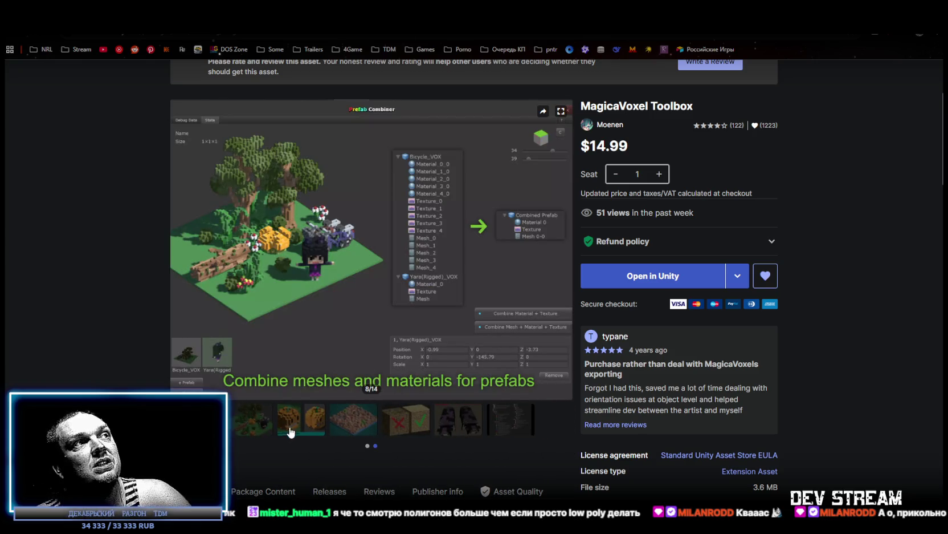
click(301, 419)
click(361, 390)
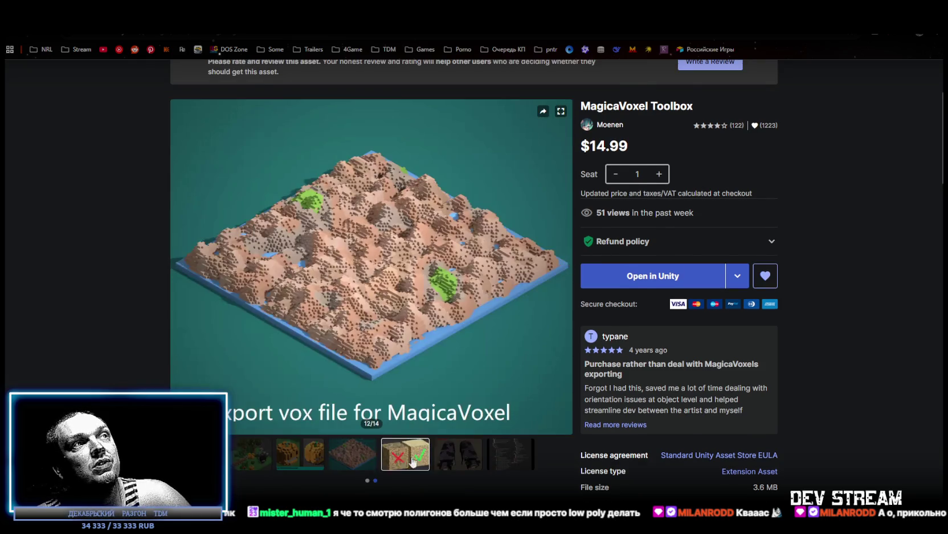
click(406, 454)
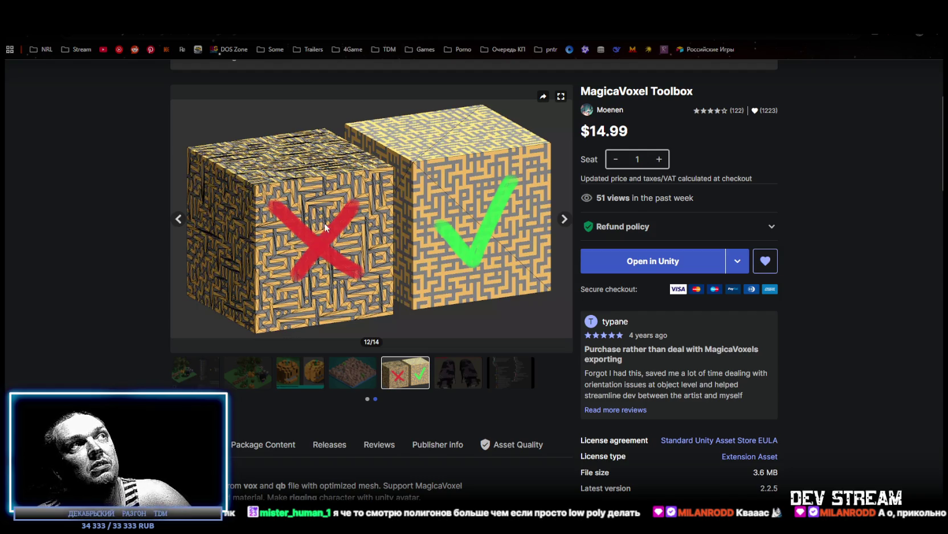
- Finish the gallery at image 14 of 14 and switch back to Unity
scroll(327, 228, up, 2)
scroll(311, 264, down, 1)
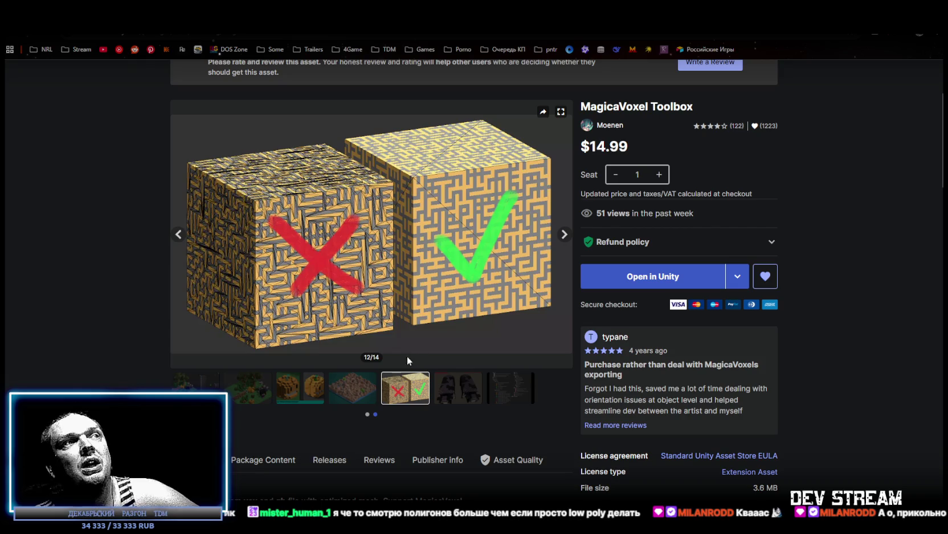
click(456, 391)
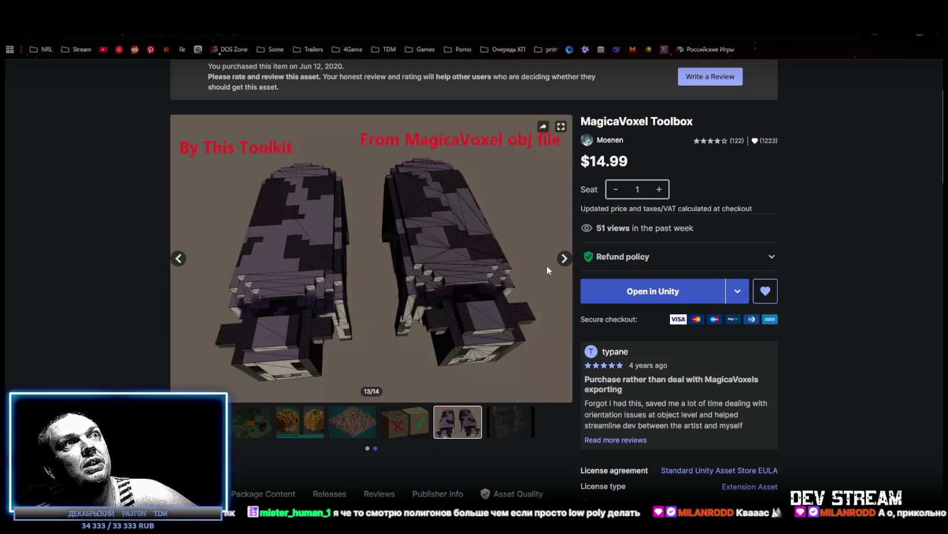
click(563, 260)
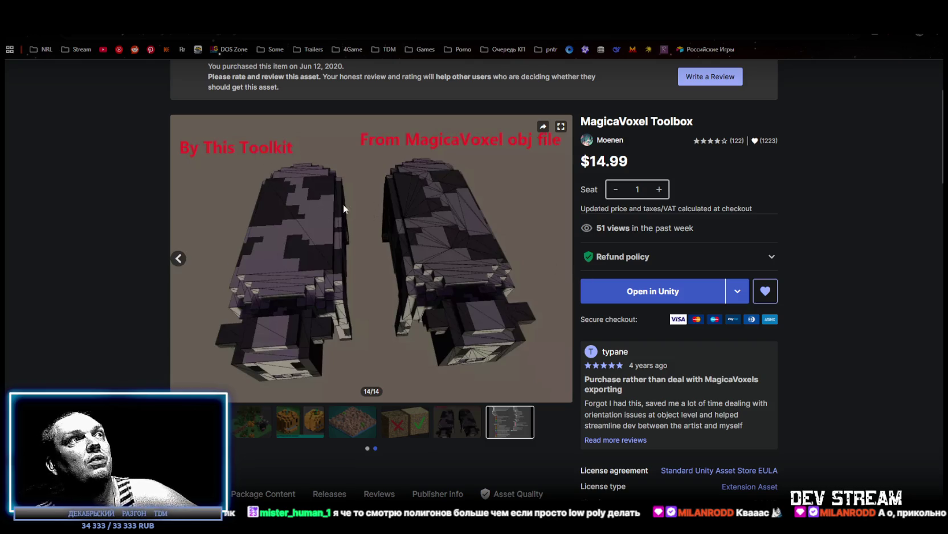
key(alt+Tab)
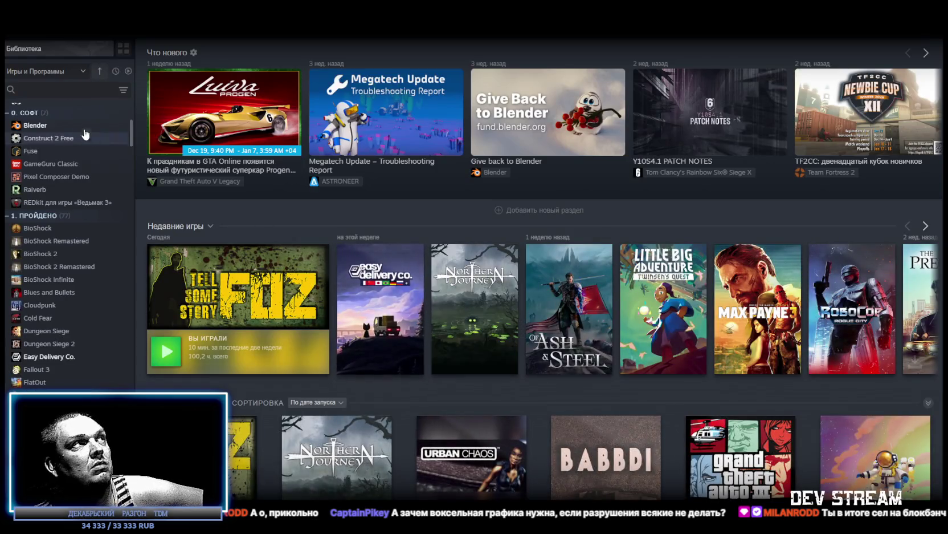
- Search the Steam library for 'clo' and open Cloudpunk's store page
click(84, 90)
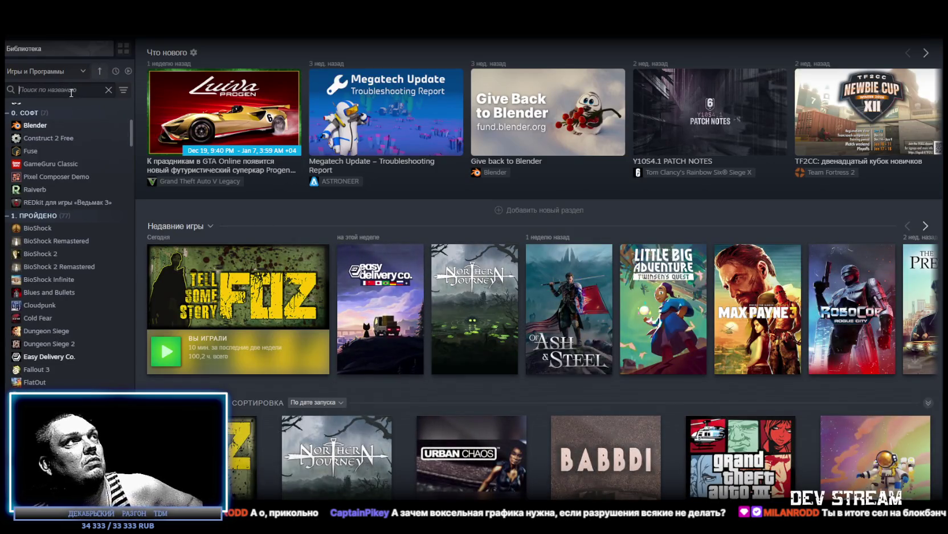
text(clo)
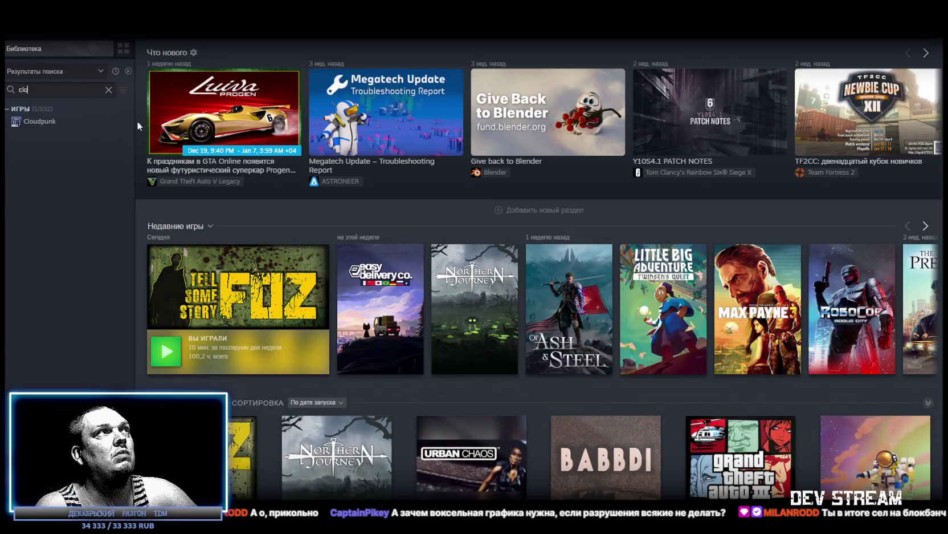
click(46, 121)
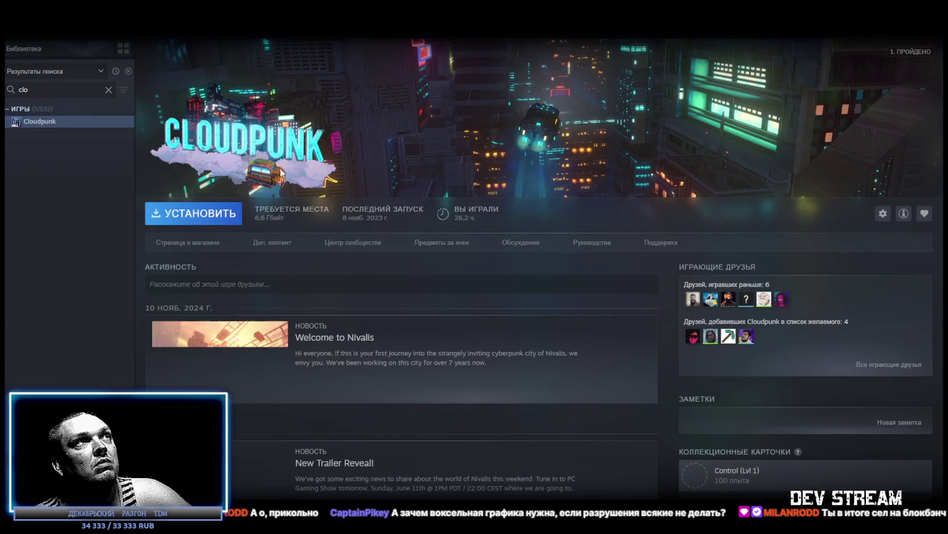
click(211, 241)
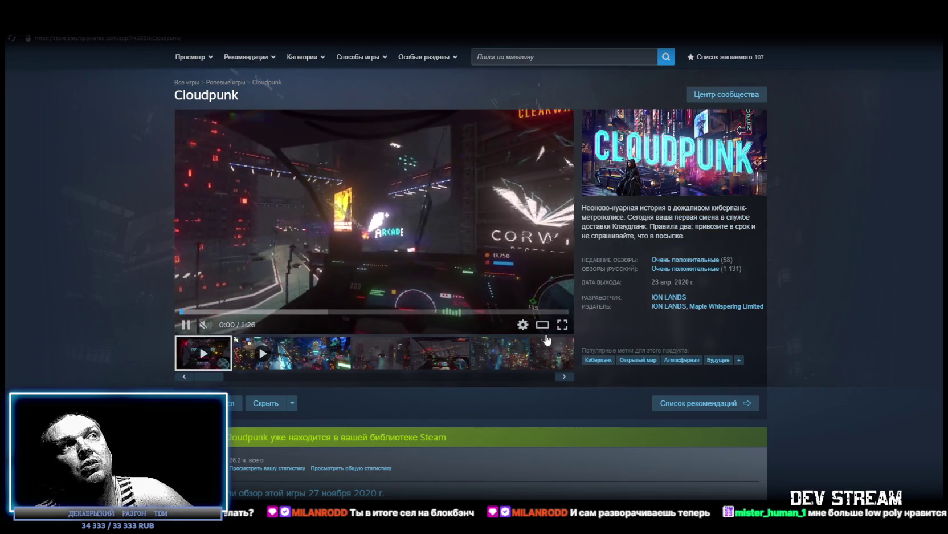
- View Cloudpunk's screenshots full-size, stepping through them one by one
click(500, 353)
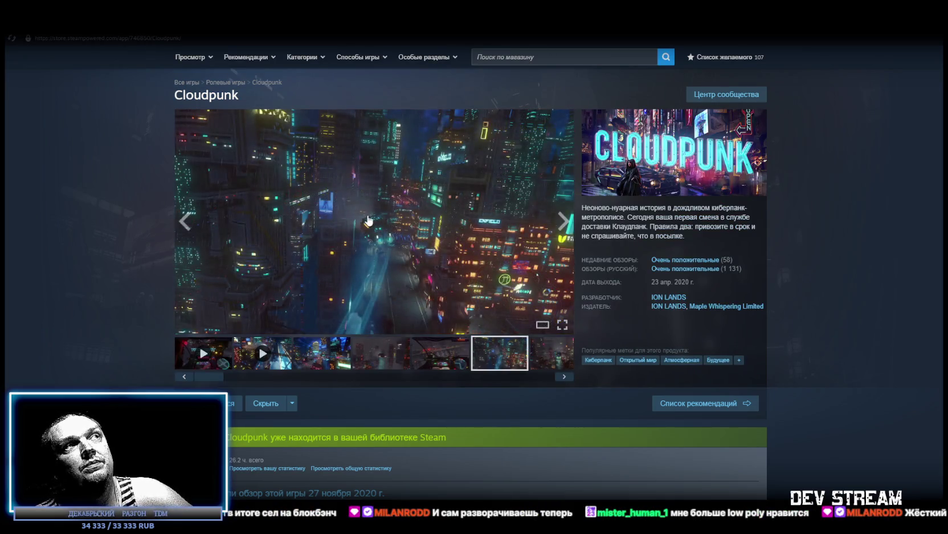
click(422, 219)
click(827, 279)
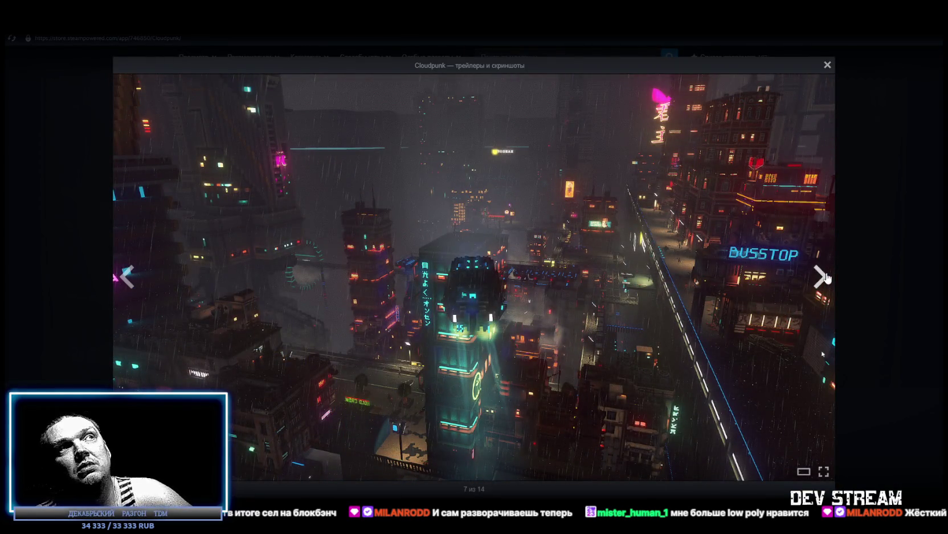
click(828, 278)
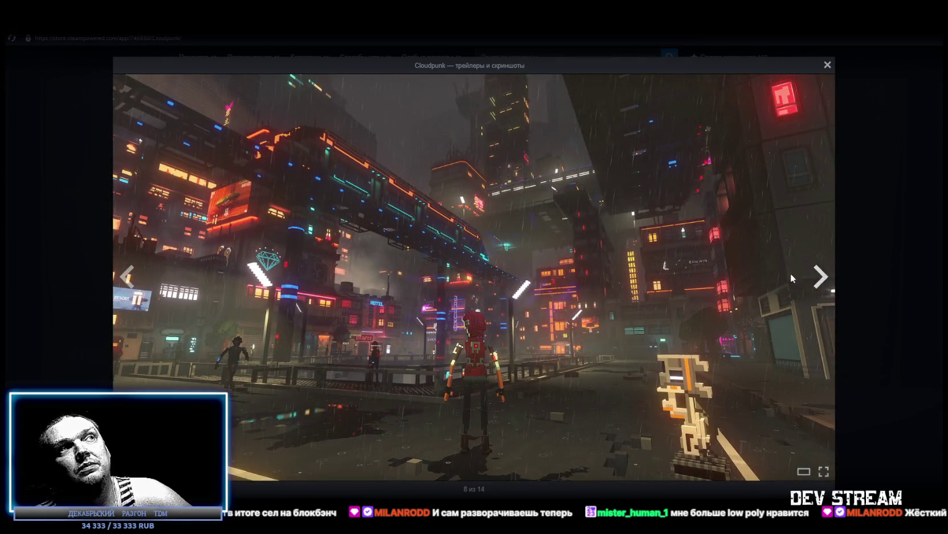
click(827, 279)
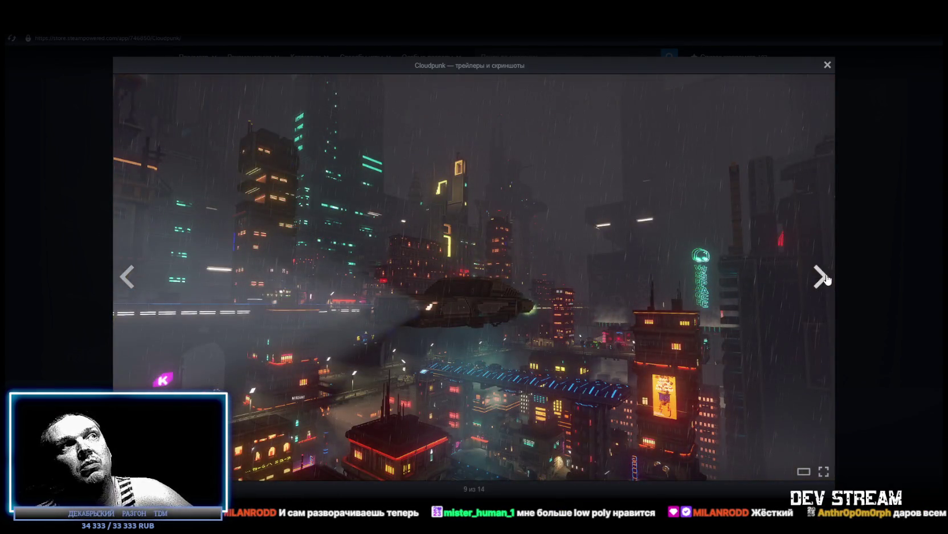
click(826, 279)
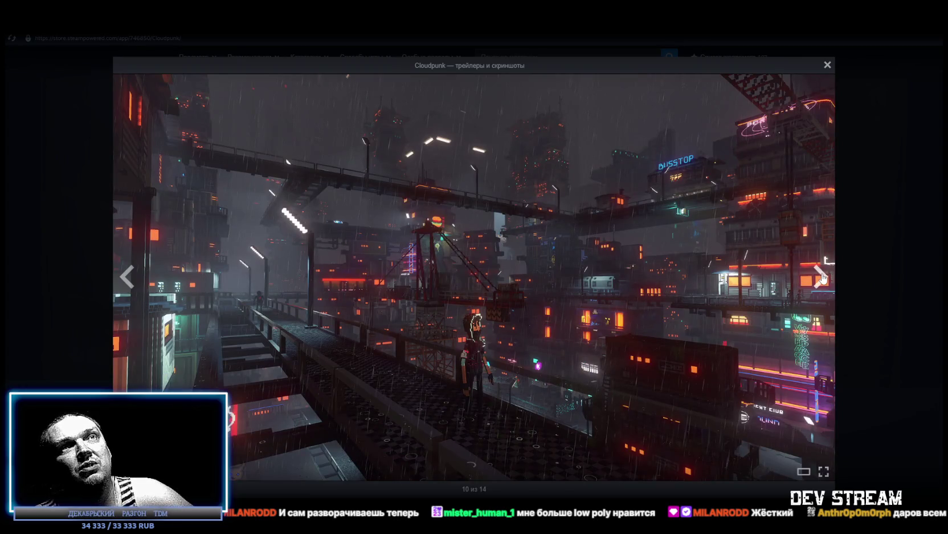
click(824, 278)
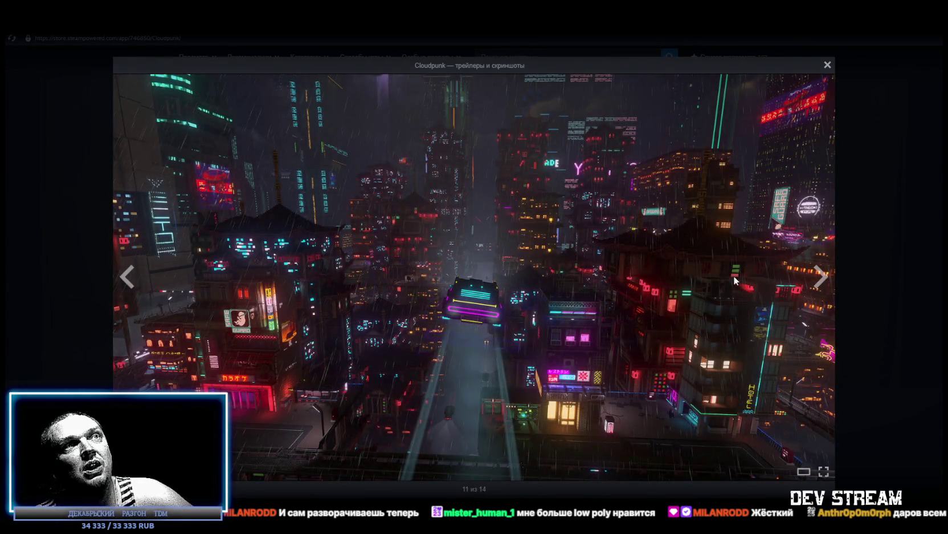
click(826, 279)
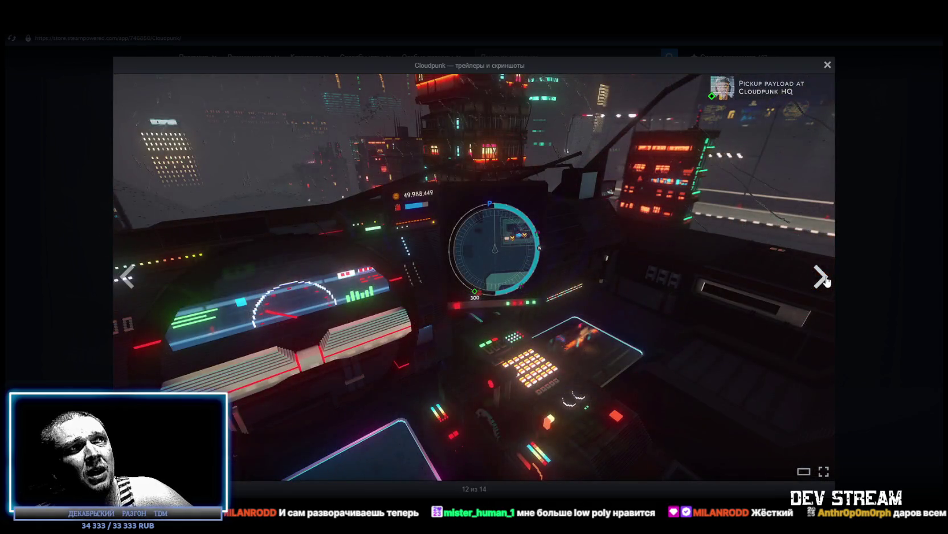
- Play the last Cloudpunk trailer, then close the viewer and Steam overlay
click(827, 280)
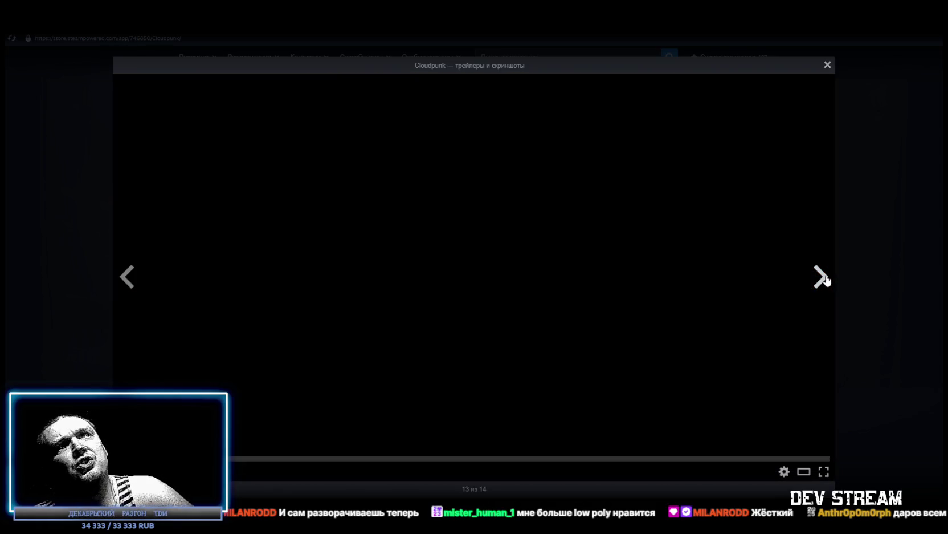
click(828, 280)
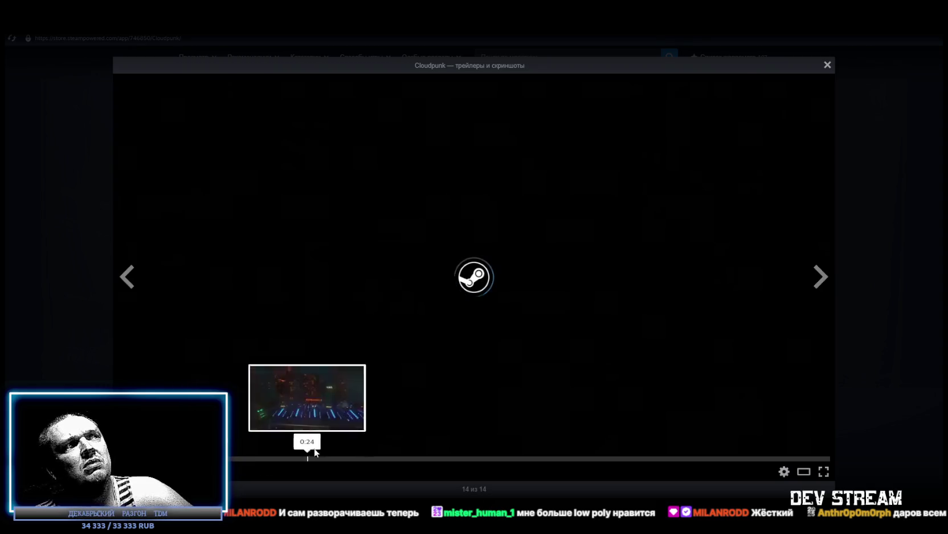
click(383, 459)
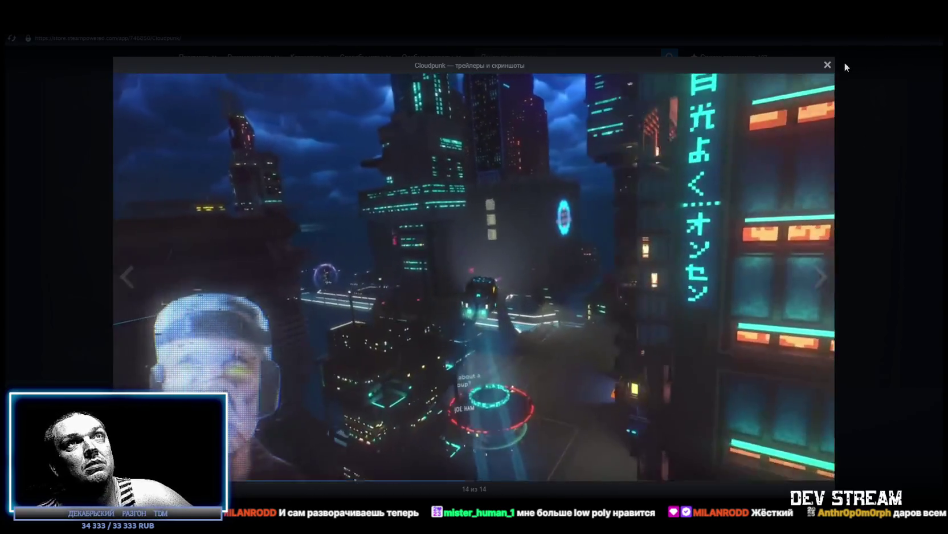
click(844, 62)
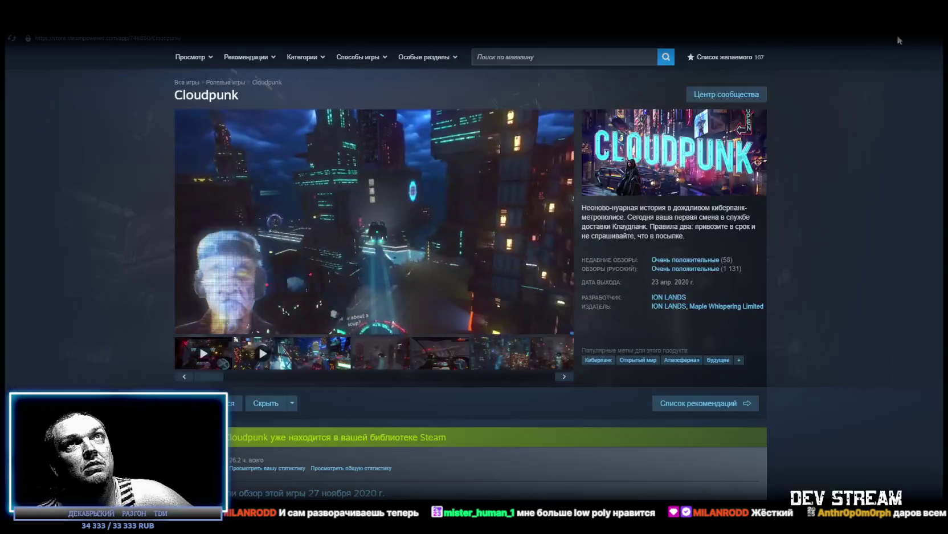
key(shift+Tab)
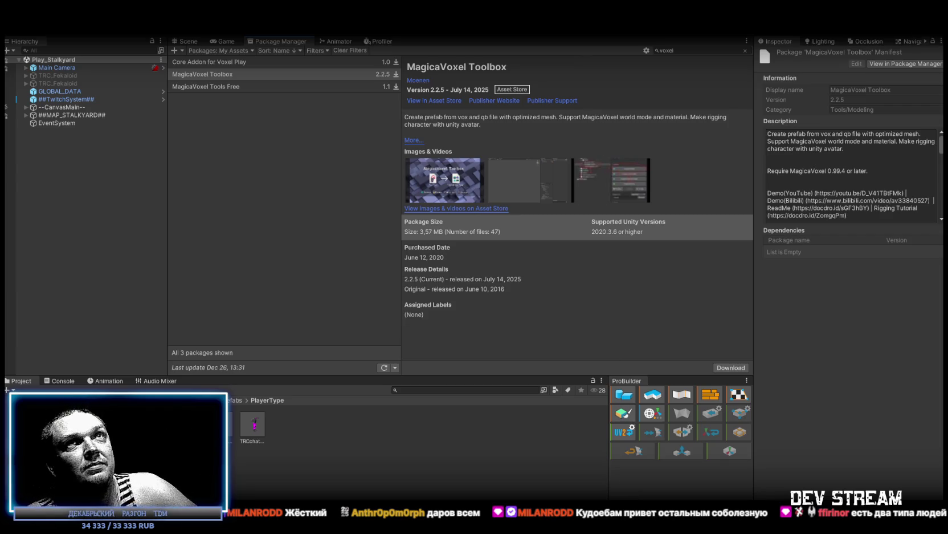
- Fly the Stalkyard scene camera past the railing platform and truss, then switch to Blockbench
click(185, 41)
drag(391, 215, 442, 199)
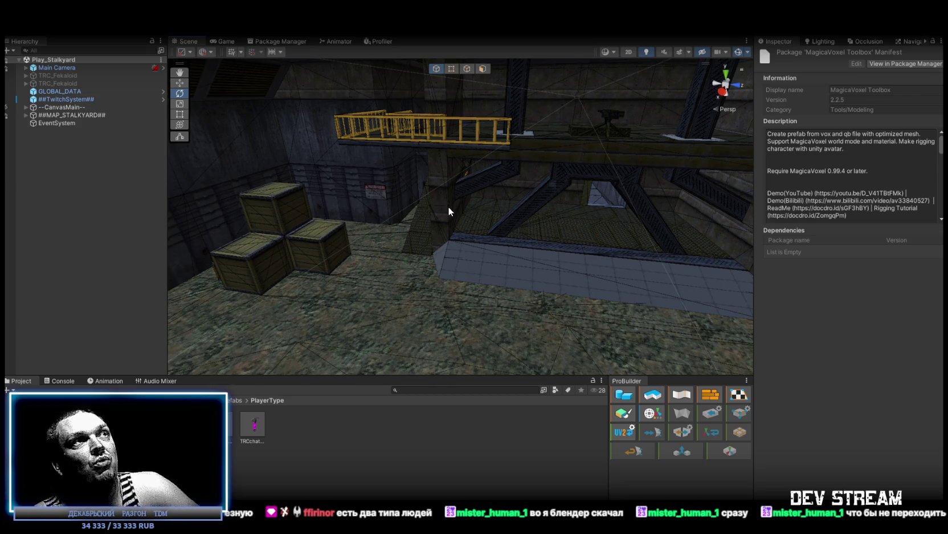
mouse_move(460, 213)
mouse_down()
mouse_move(401, 229)
mouse_move(667, 204)
mouse_move(671, 195)
mouse_move(566, 210)
mouse_up()
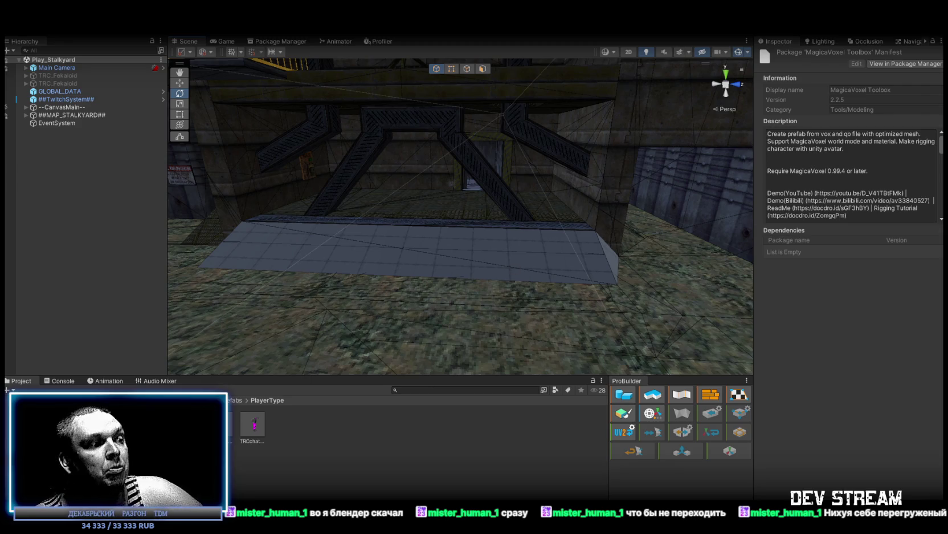
key(alt+Tab)
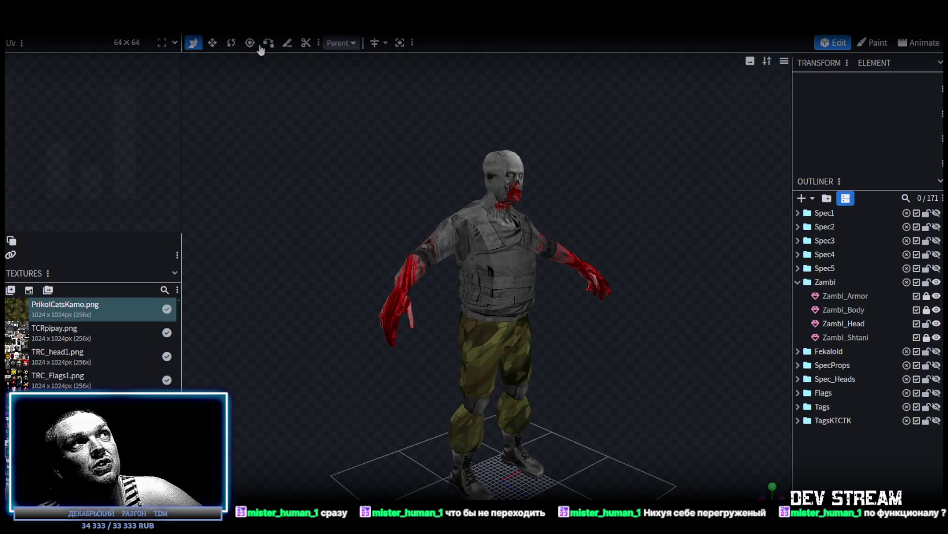
- Zoom out and orbit the zombie model, then return to Unity's crates and railing
scroll(607, 225, down, 2)
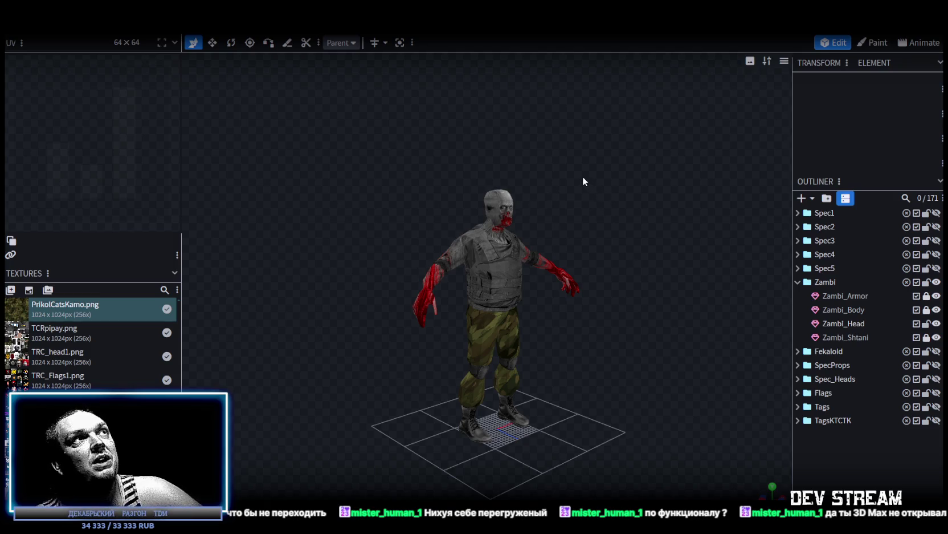
mouse_move(476, 165)
mouse_down()
mouse_move(388, 265)
mouse_move(502, 176)
mouse_move(511, 203)
mouse_move(616, 201)
mouse_move(553, 133)
mouse_move(577, 153)
mouse_move(593, 149)
mouse_up()
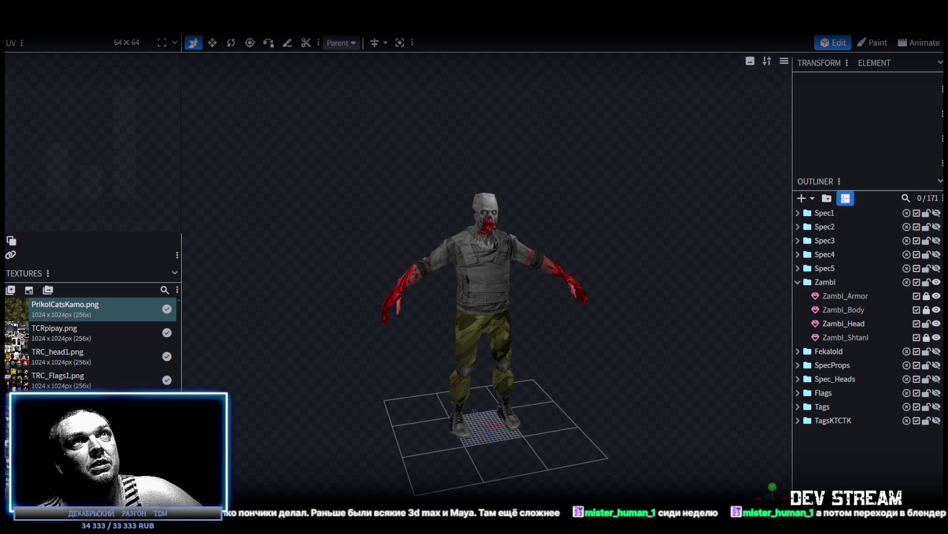
key(alt+Tab)
mouse_move(534, 267)
mouse_down()
mouse_move(451, 258)
mouse_move(518, 268)
mouse_up()
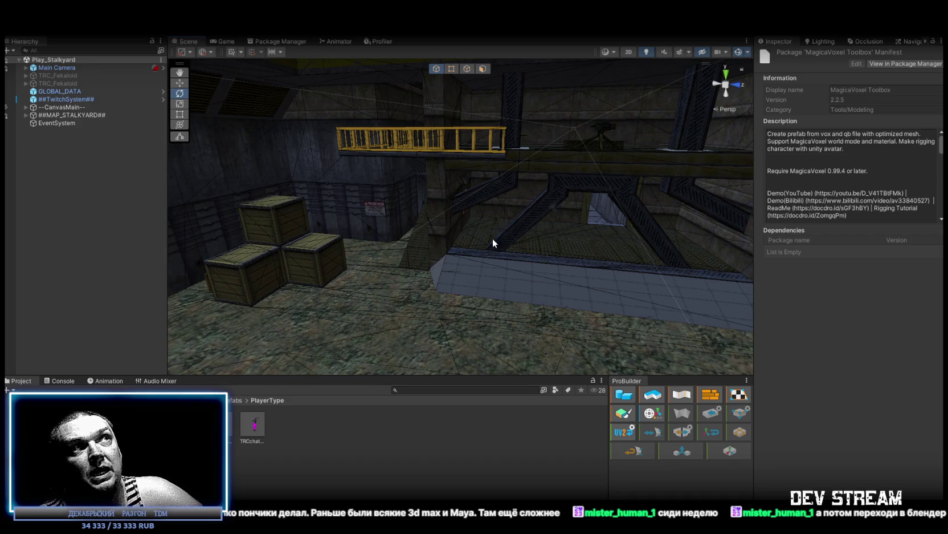
- Move the scene camera toward the ramp and platform, then select the TRCchaters1 prefab
mouse_move(393, 248)
mouse_down()
mouse_move(434, 248)
mouse_move(422, 252)
mouse_up()
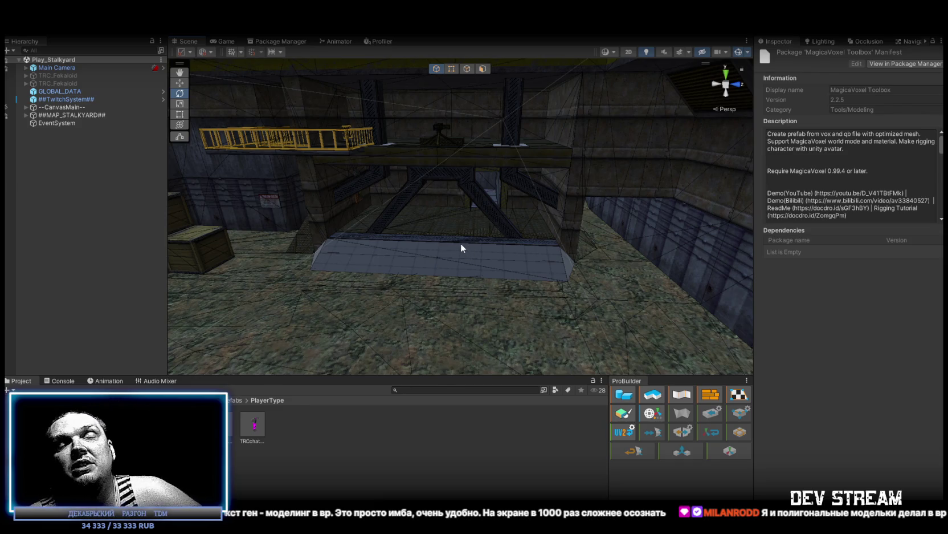
mouse_move(471, 258)
mouse_down()
mouse_move(451, 254)
mouse_move(542, 260)
mouse_up()
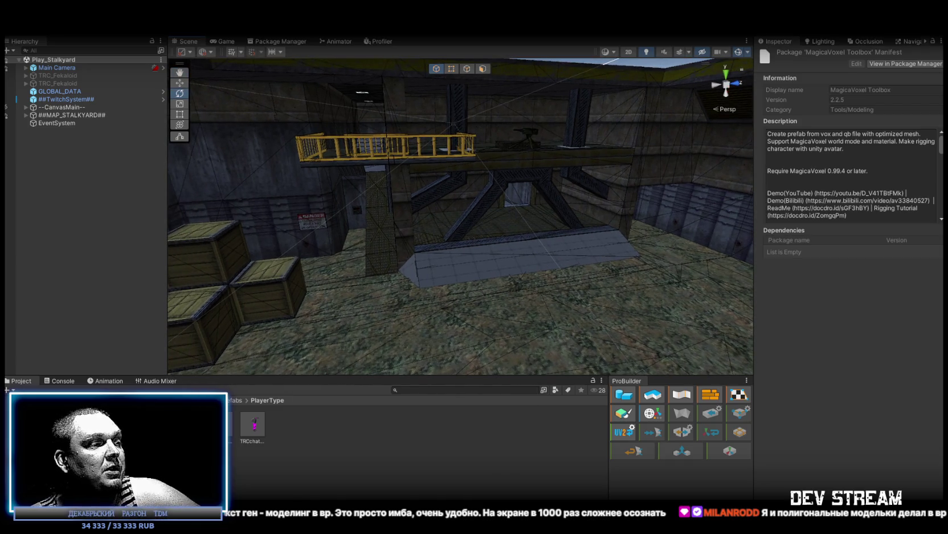
click(253, 423)
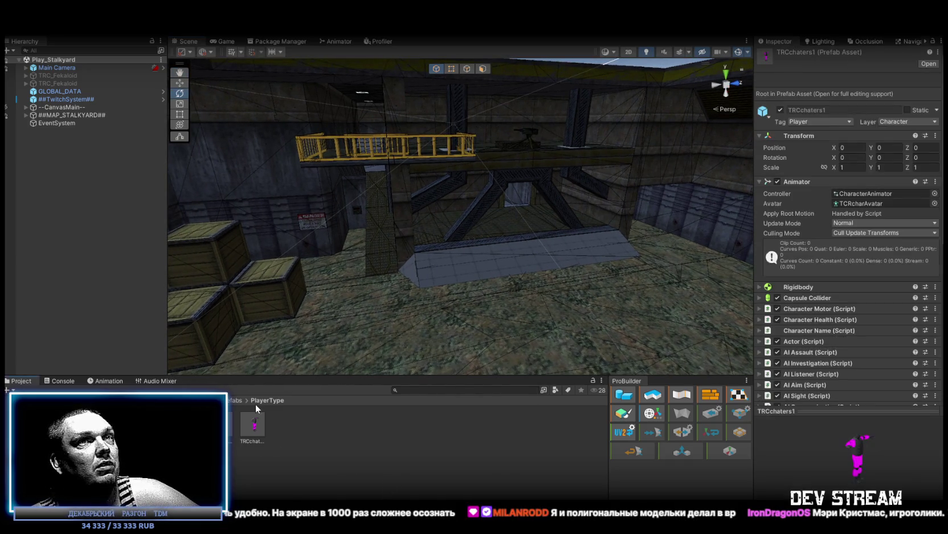
- Add a Zombie Spawner component to TRCchaters1 via the 'zom' search
scroll(896, 248, down, 10)
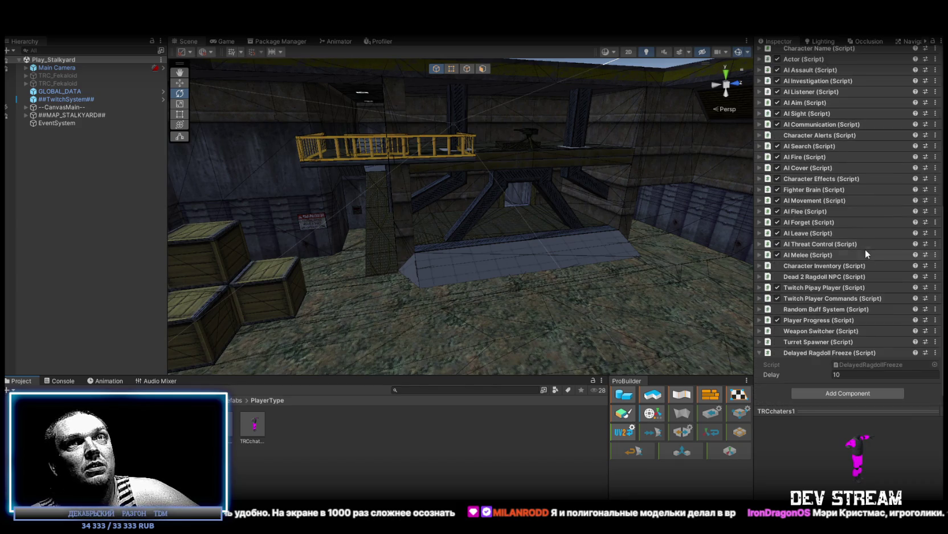
click(860, 394)
text(zom)
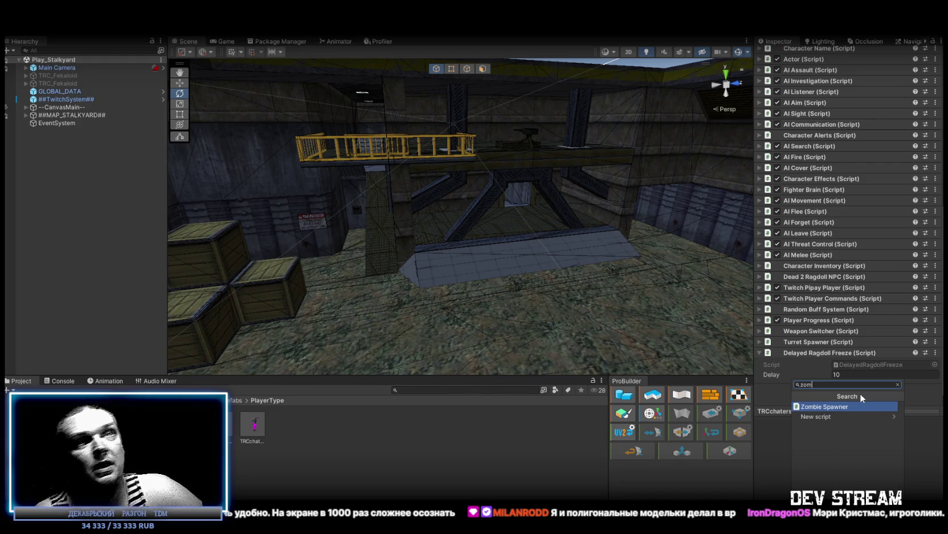
click(840, 406)
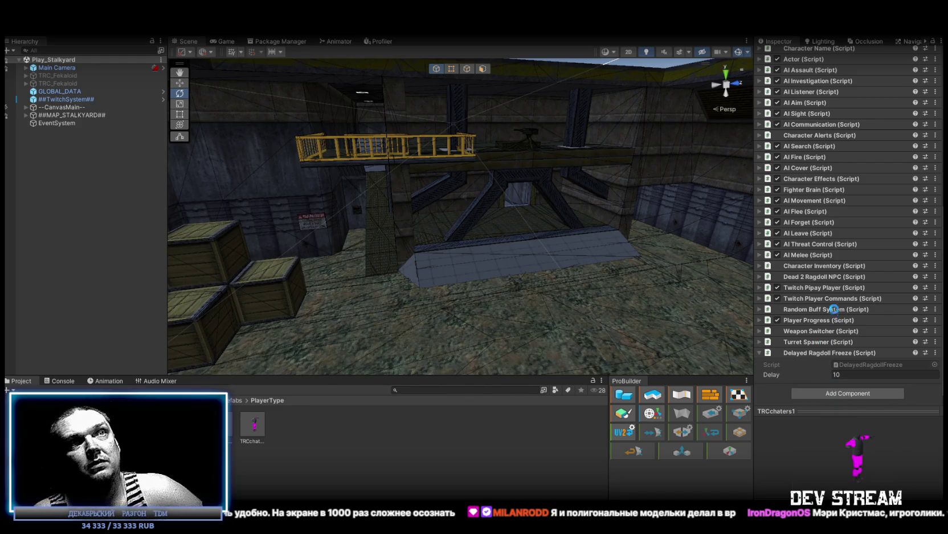
click(760, 378)
- Set Zombie Types Element 0 to the TRCchaters1Zambi prefab
scroll(809, 318, down, 5)
scroll(824, 308, down, 2)
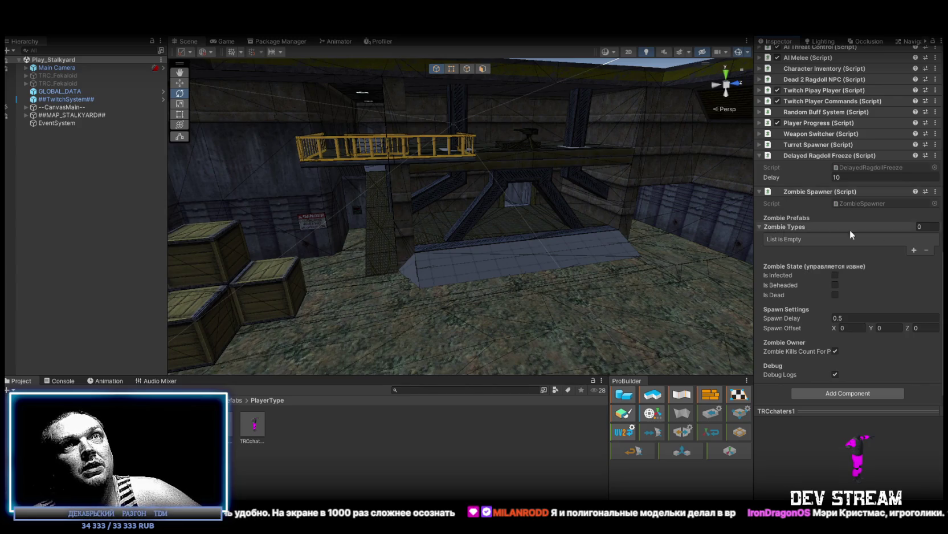
click(915, 250)
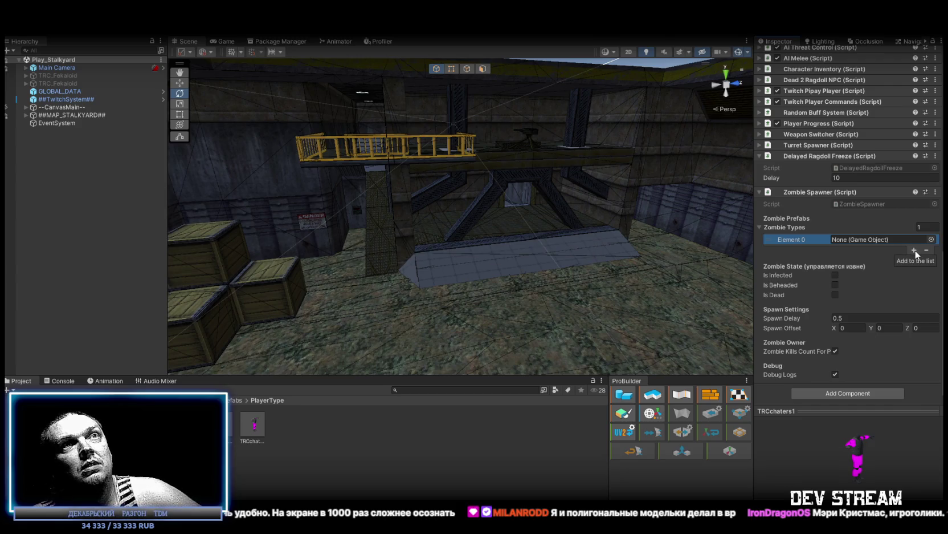
mouse_move(252, 427)
mouse_down()
mouse_move(826, 260)
mouse_move(827, 241)
mouse_up()
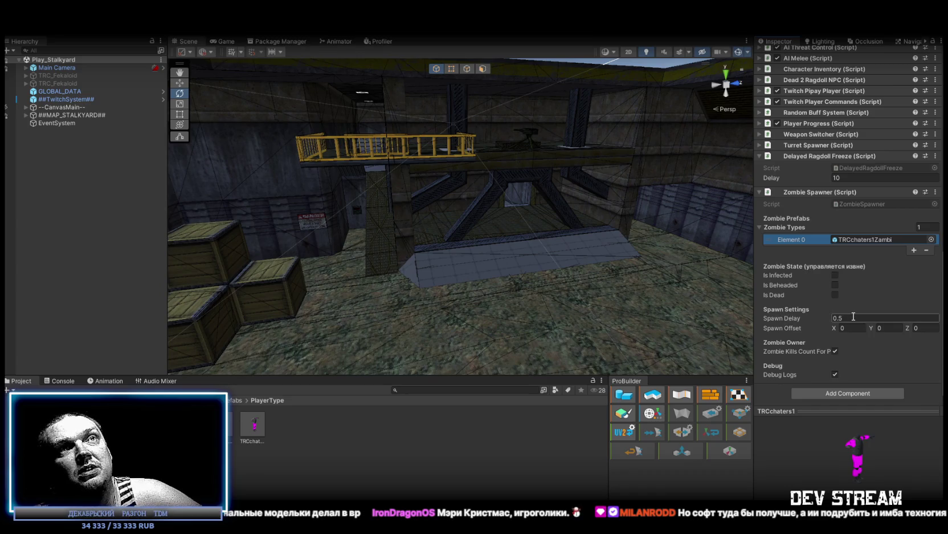
mouse_move(787, 318)
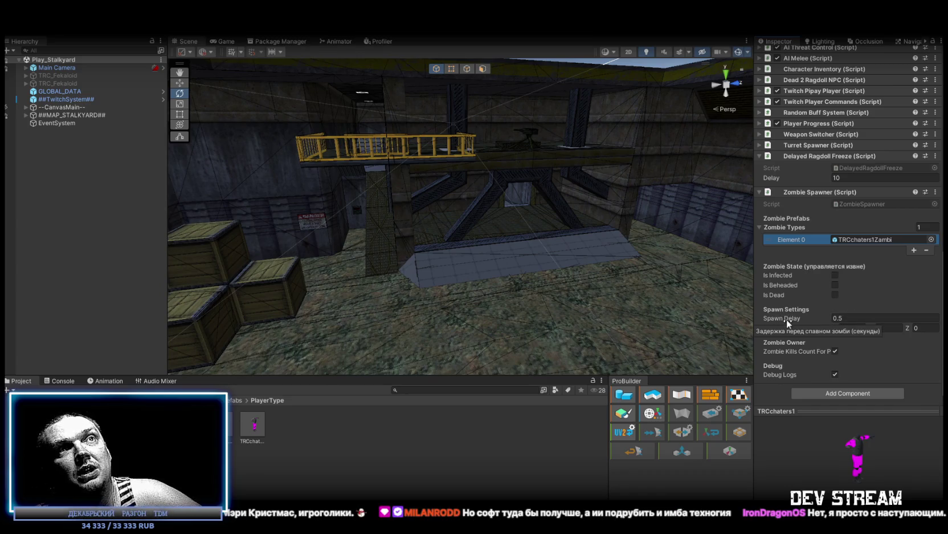
click(787, 319)
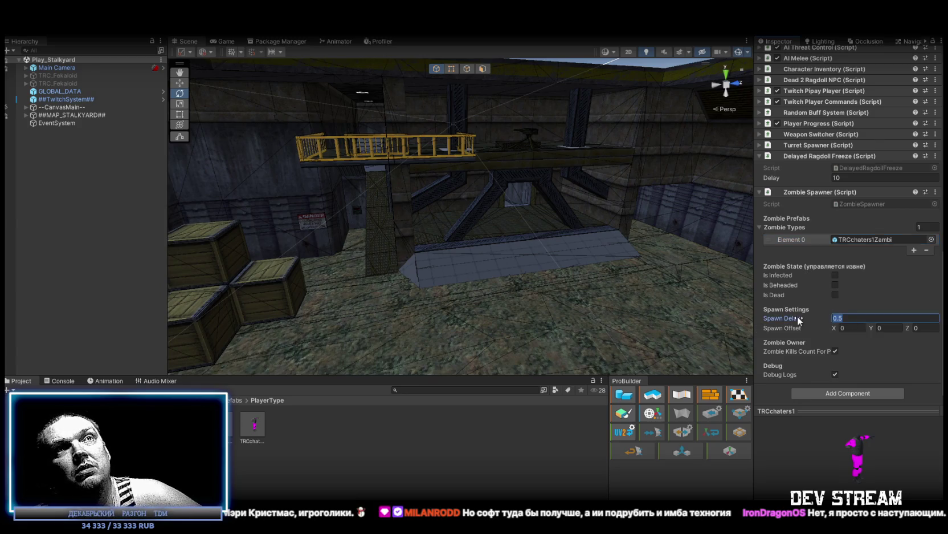
text(0)
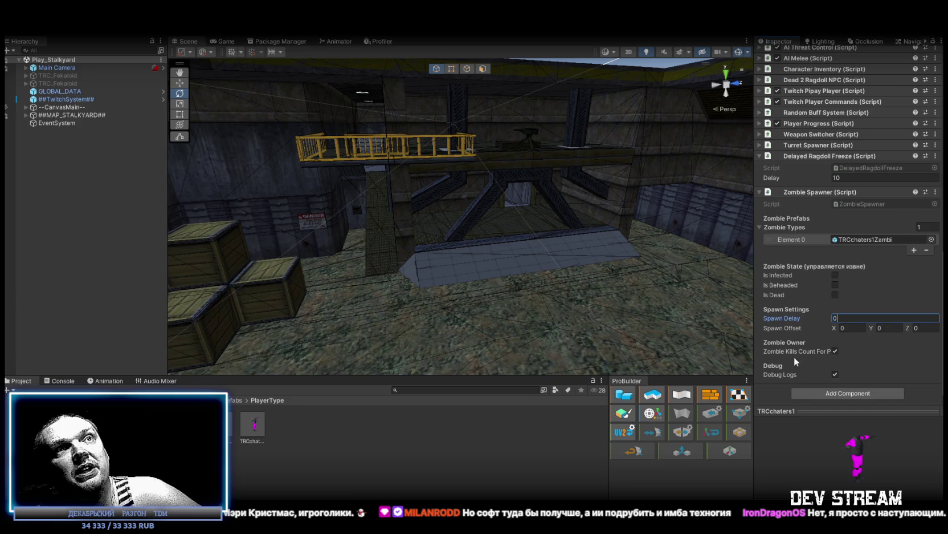
mouse_move(786, 352)
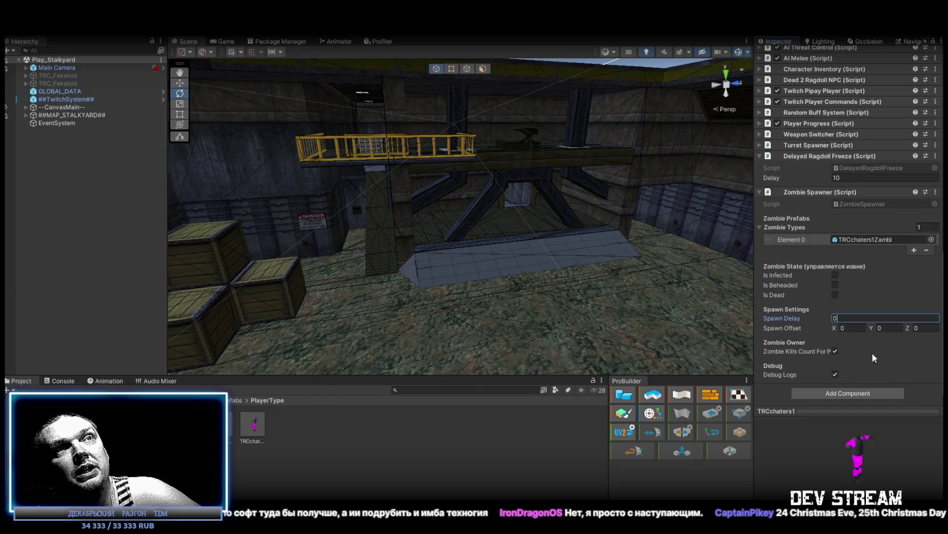
mouse_move(777, 374)
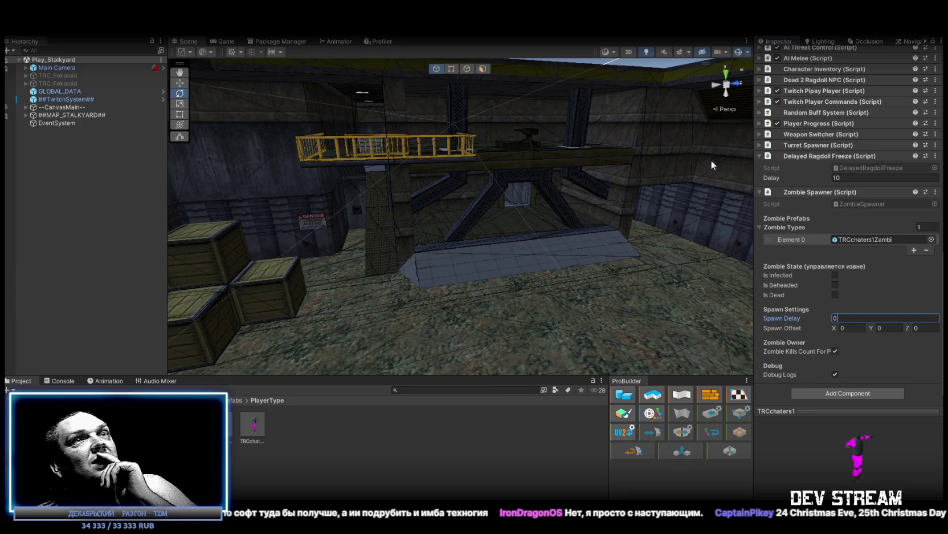
scroll(786, 211, up, 2)
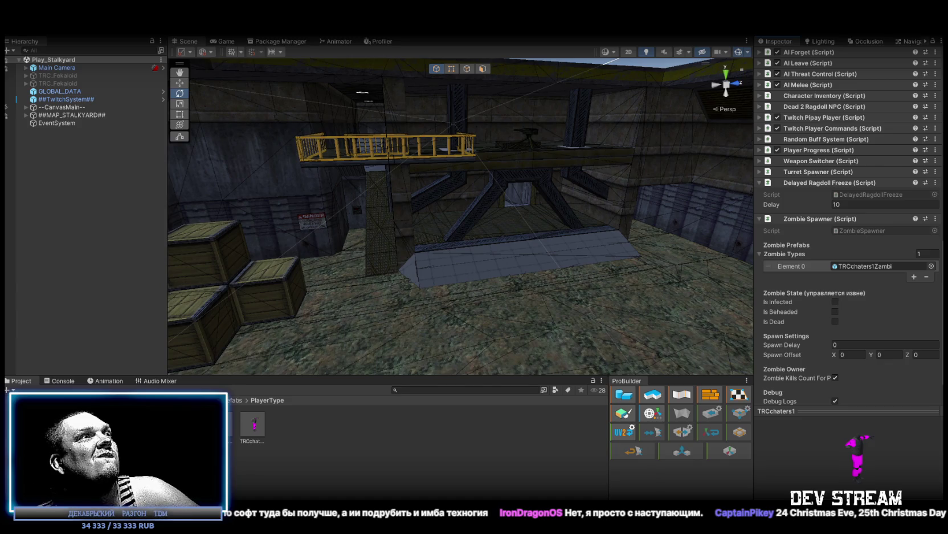
- In the TRCchaters1 prefab, add a fourth head HitBox On Hit Event entry calling ZombieSpawner.Behead on the character
double_click(253, 425)
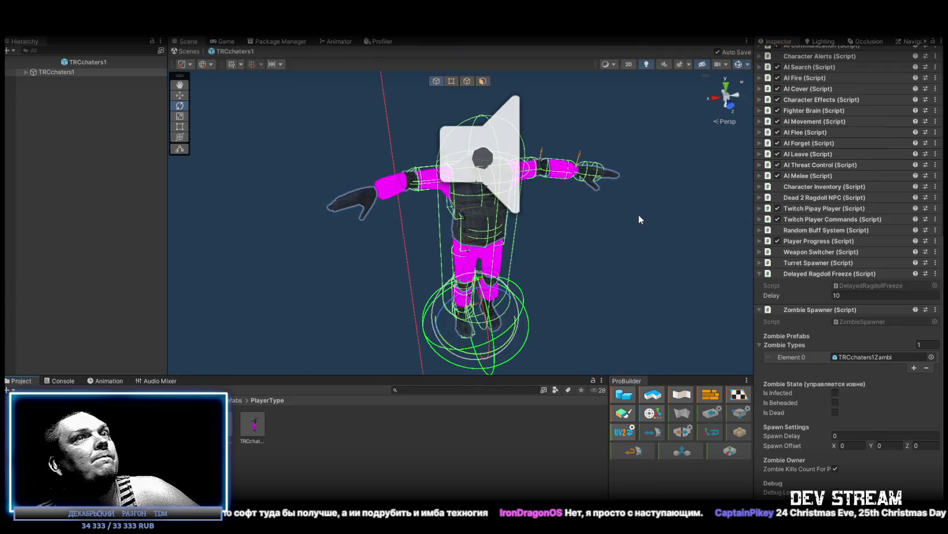
click(454, 135)
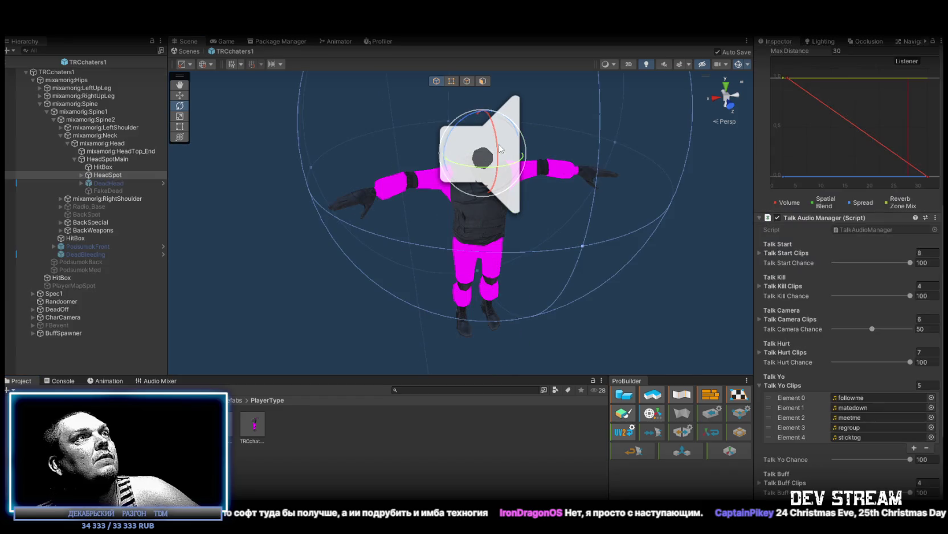
click(103, 166)
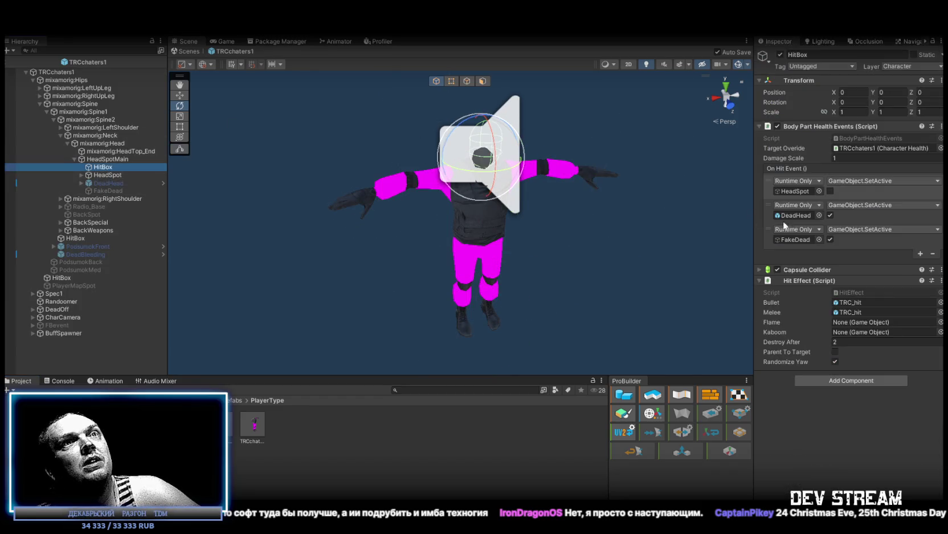
click(920, 253)
mouse_move(56, 71)
mouse_down()
mouse_move(840, 253)
mouse_move(796, 266)
mouse_up()
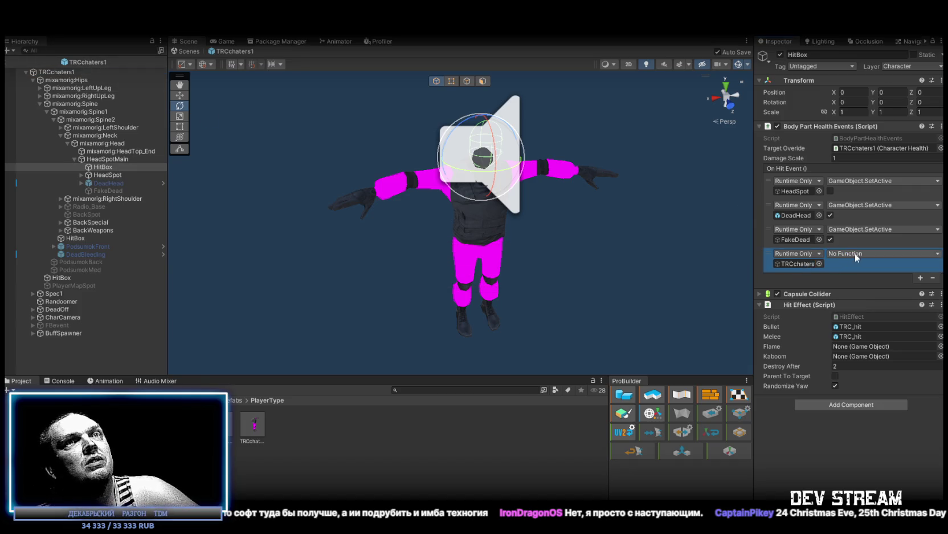
click(855, 253)
mouse_move(859, 353)
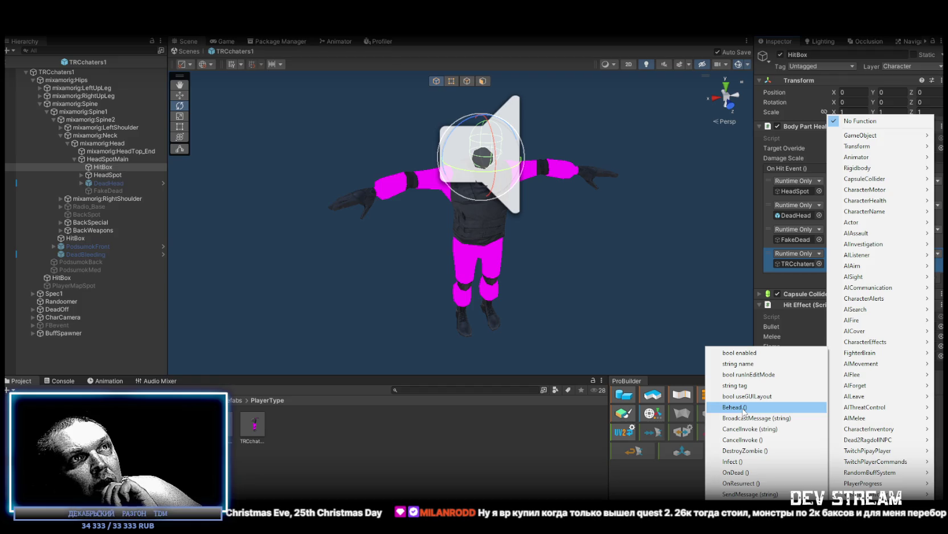
click(744, 408)
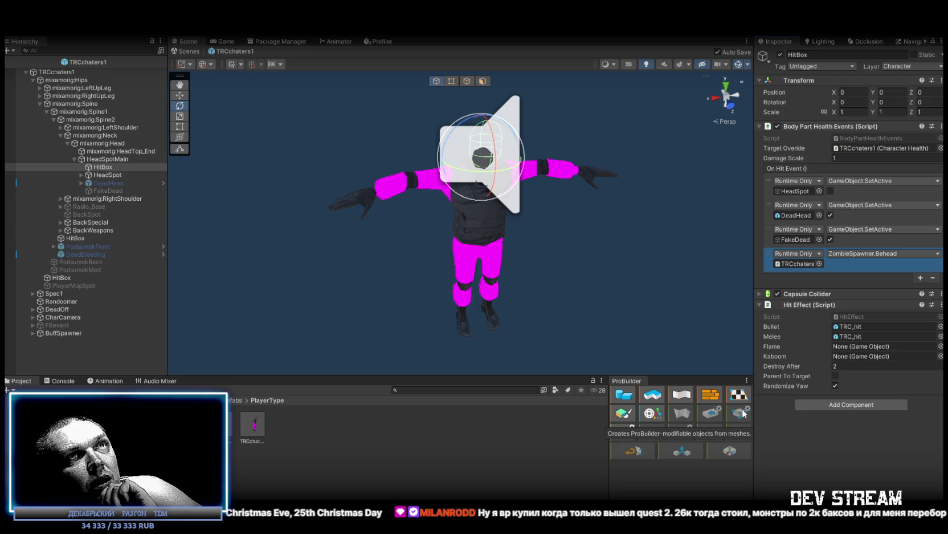
click(74, 73)
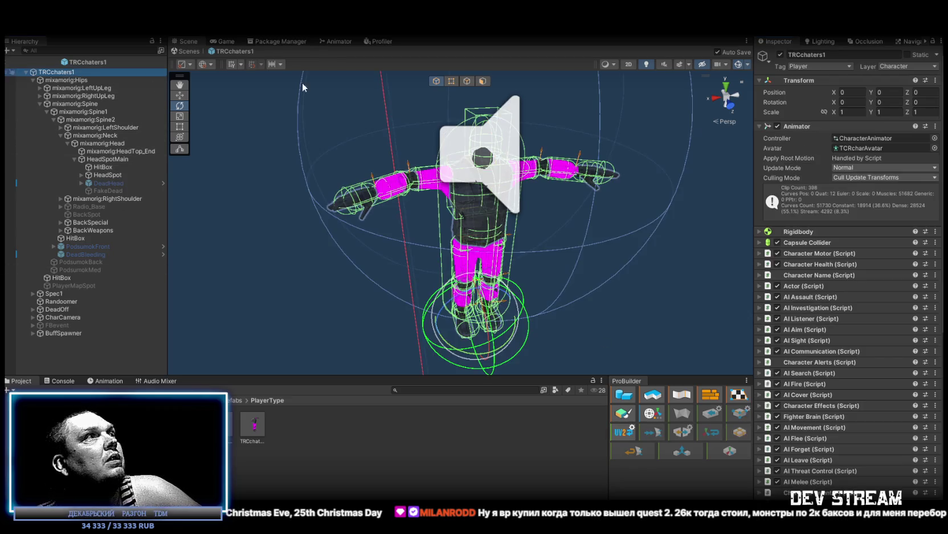
- Scroll the character's Inspector down to the buff list holding the new Umbrella entry with chance 5
scroll(832, 434, down, 5)
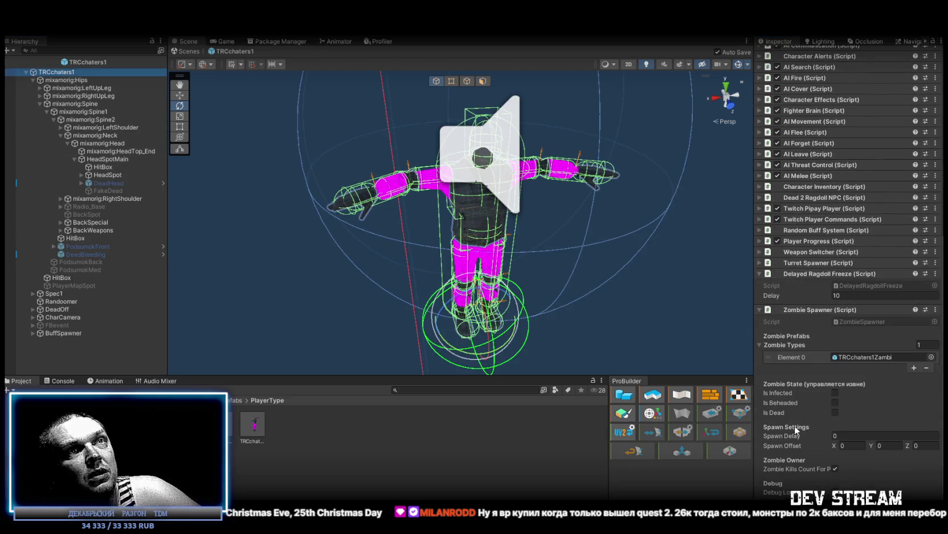
mouse_move(776, 402)
text(Umbrella)
scroll(776, 402, down, 10)
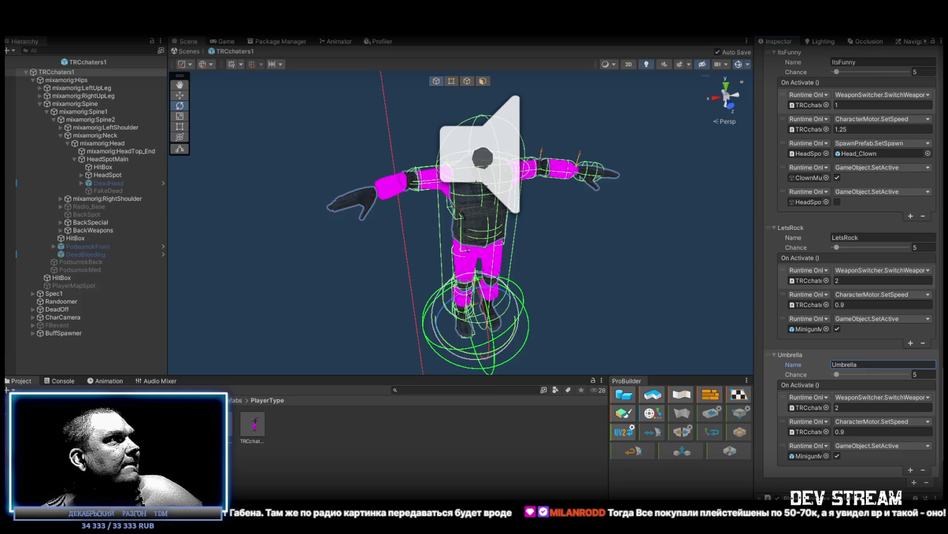
click(194, 399)
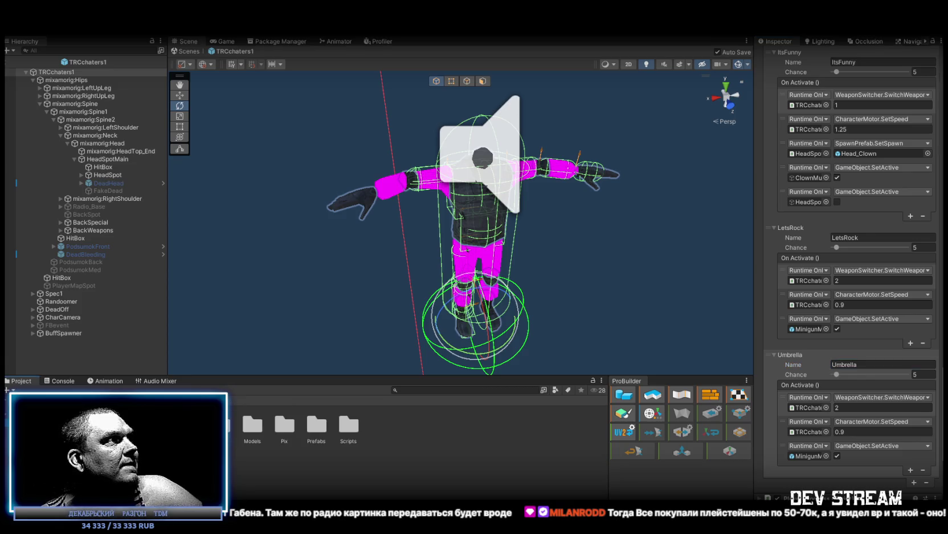
- Select the umbrella image in the SceneRdy sprite folder
click(35, 430)
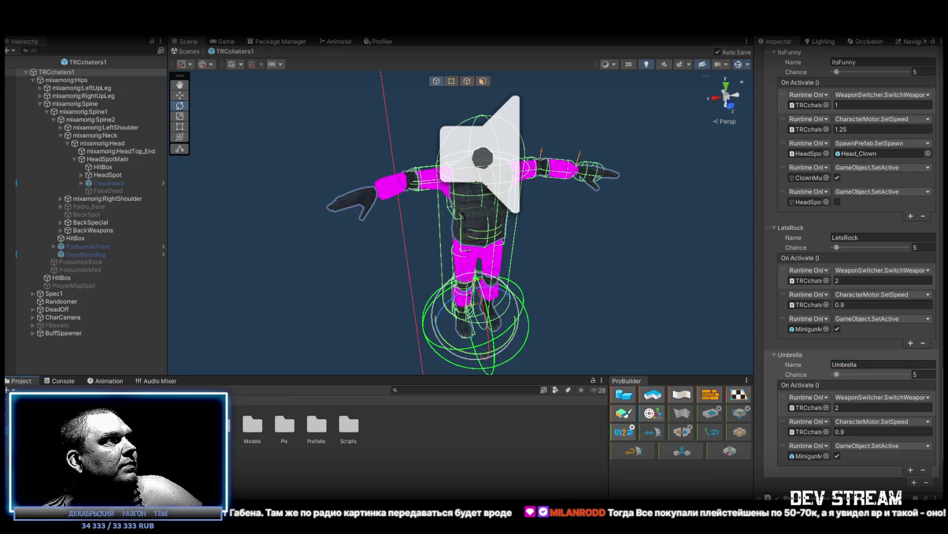
key(Down)
key(Down)
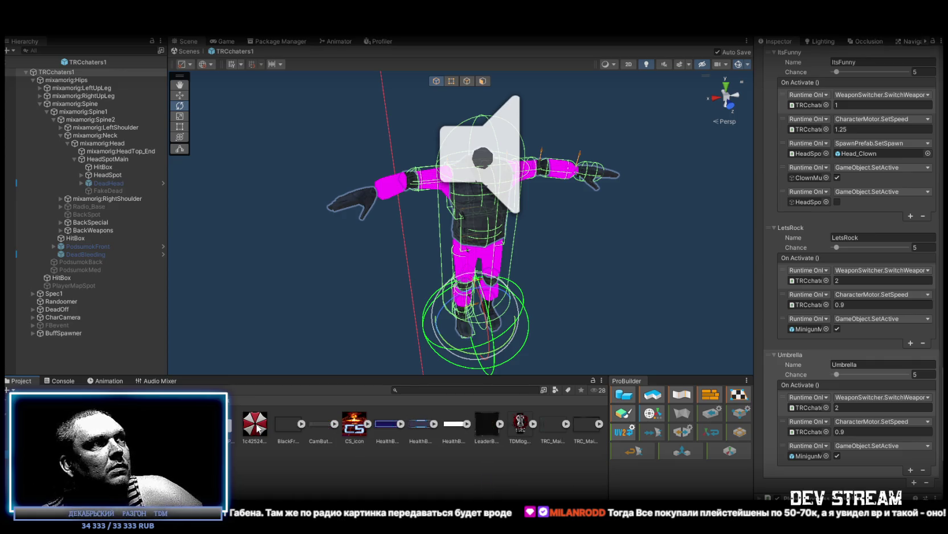
click(258, 427)
- Import the umbrella as a Sprite (2D and UI) with Read/Write, ignore PNG gamma, max size 128, Point filtering
click(866, 82)
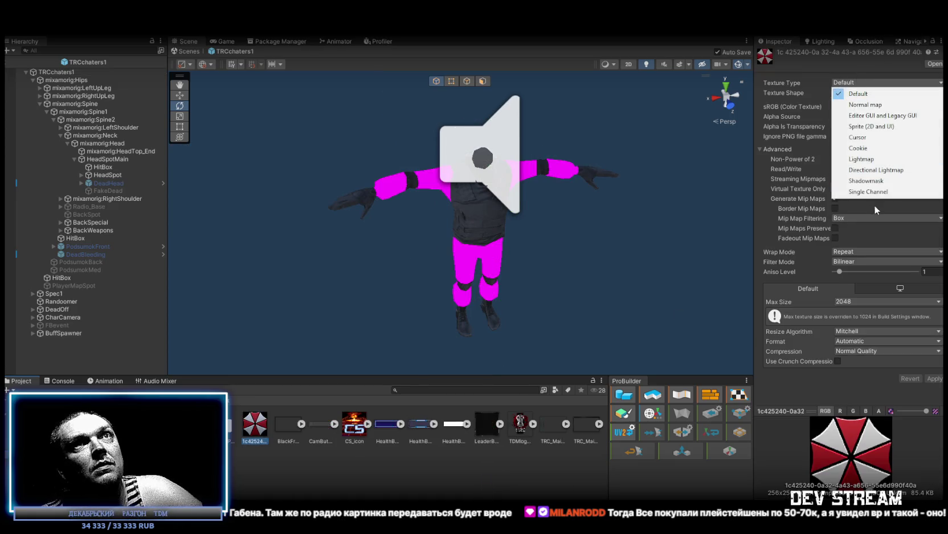
click(873, 126)
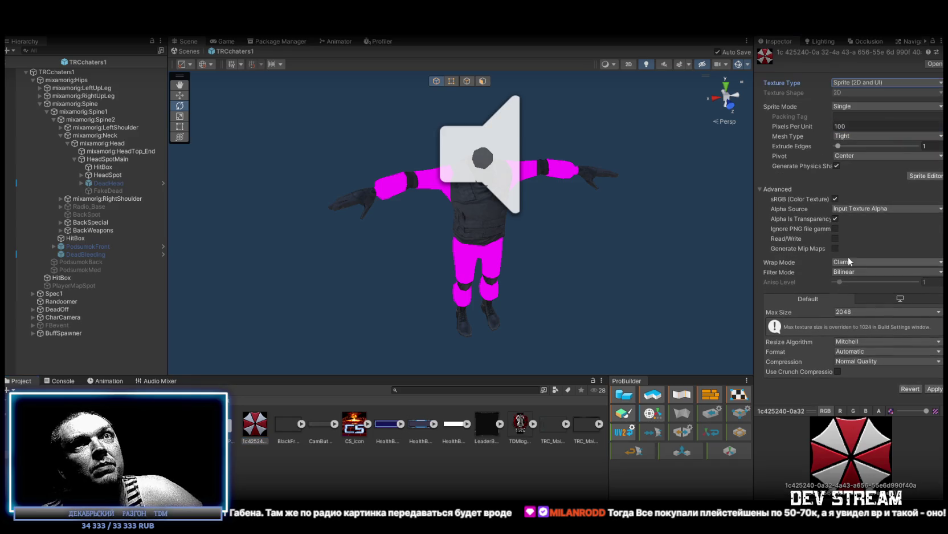
click(836, 228)
click(836, 239)
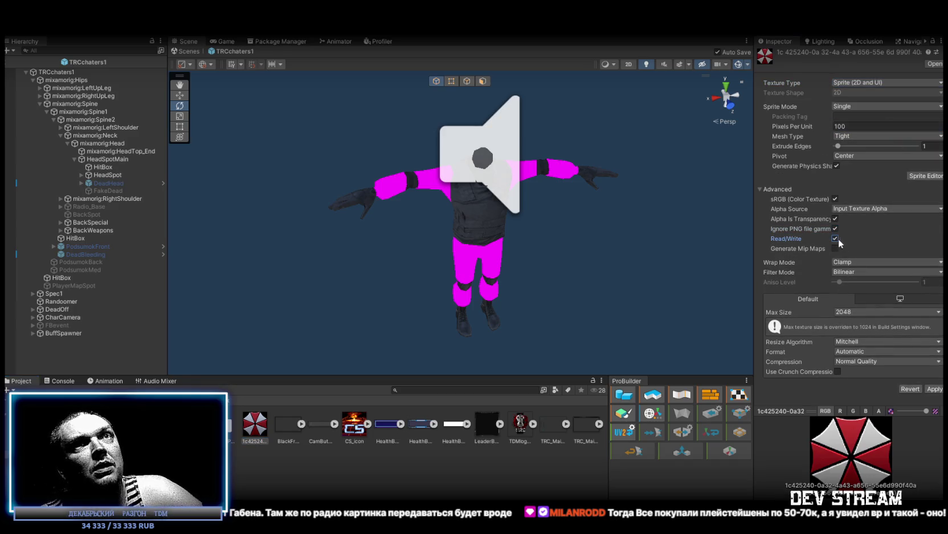
click(855, 312)
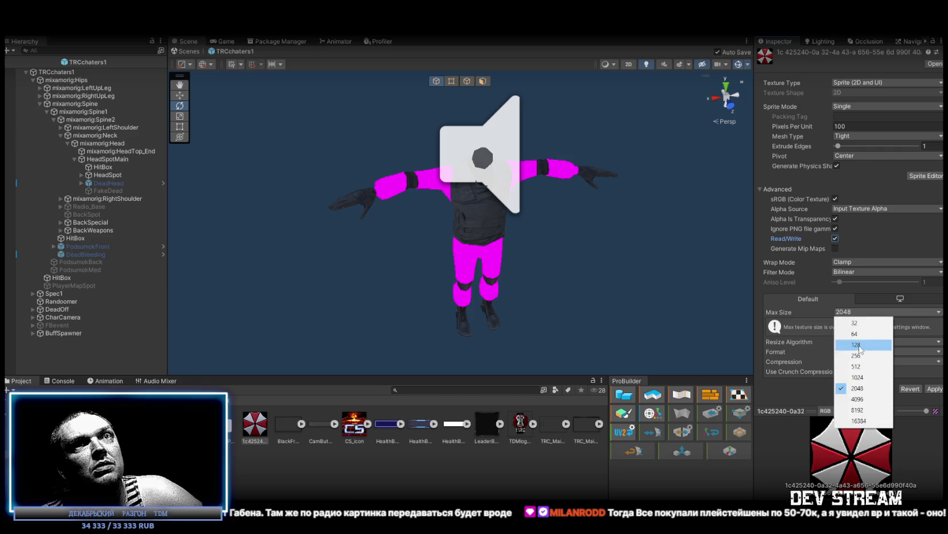
click(858, 342)
click(852, 272)
click(853, 280)
click(936, 370)
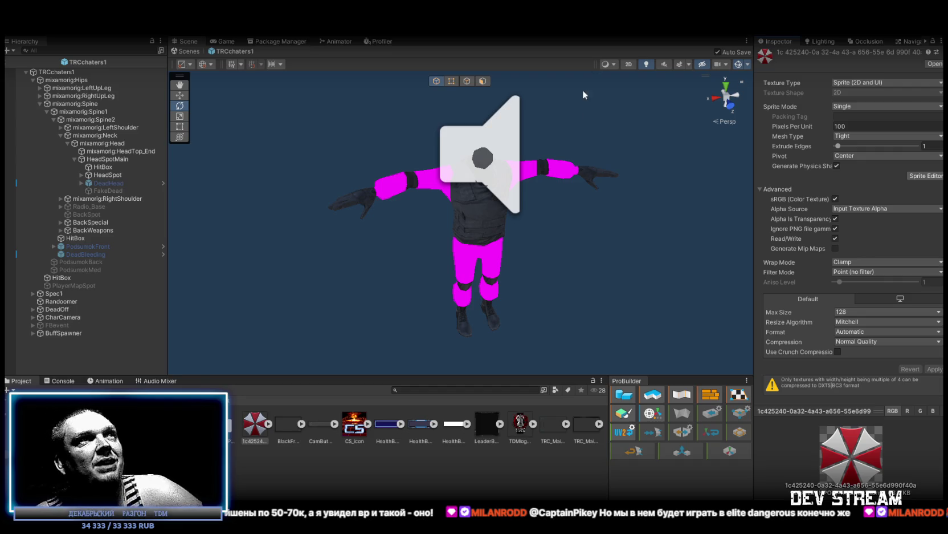
click(509, 138)
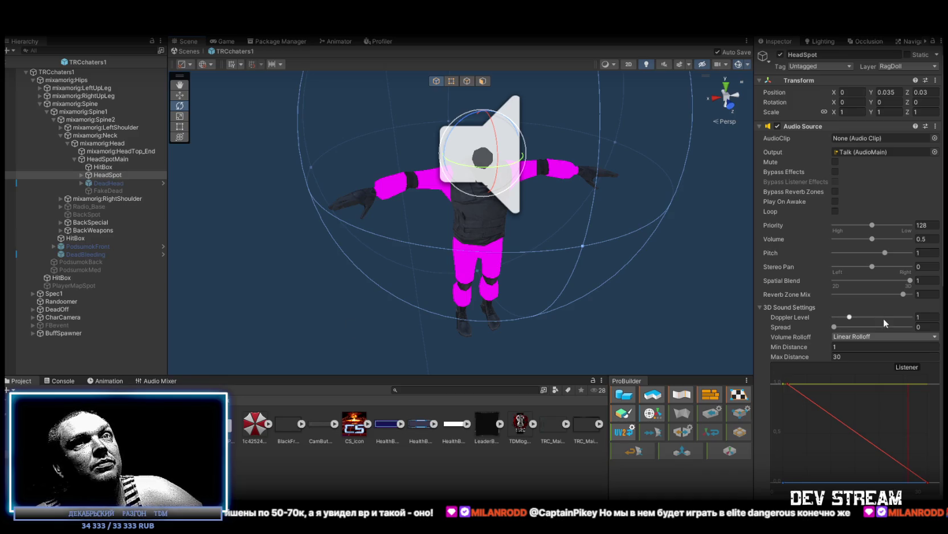
- Expand BuffSpawner and DeadOff in the Hierarchy and bring up DeadOff's menu for adding a child
scroll(855, 317, down, 10)
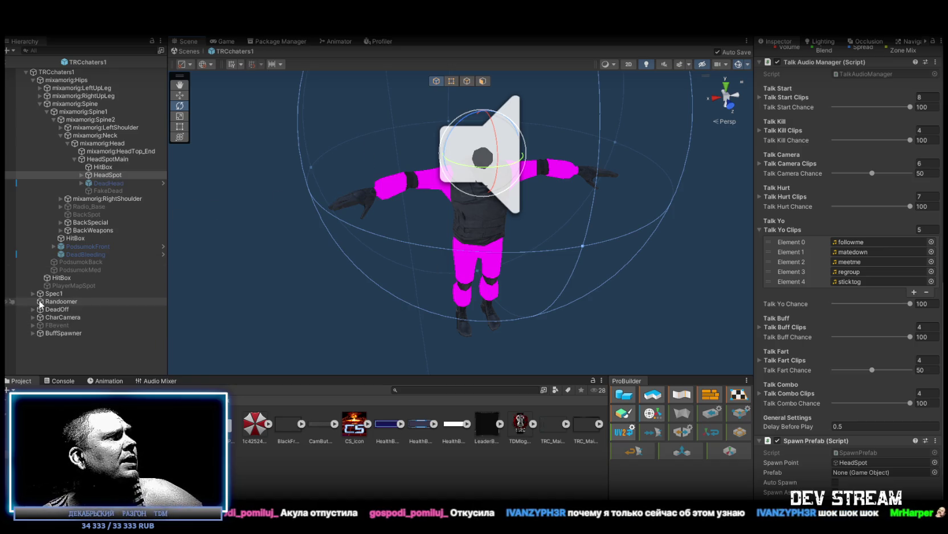
click(33, 333)
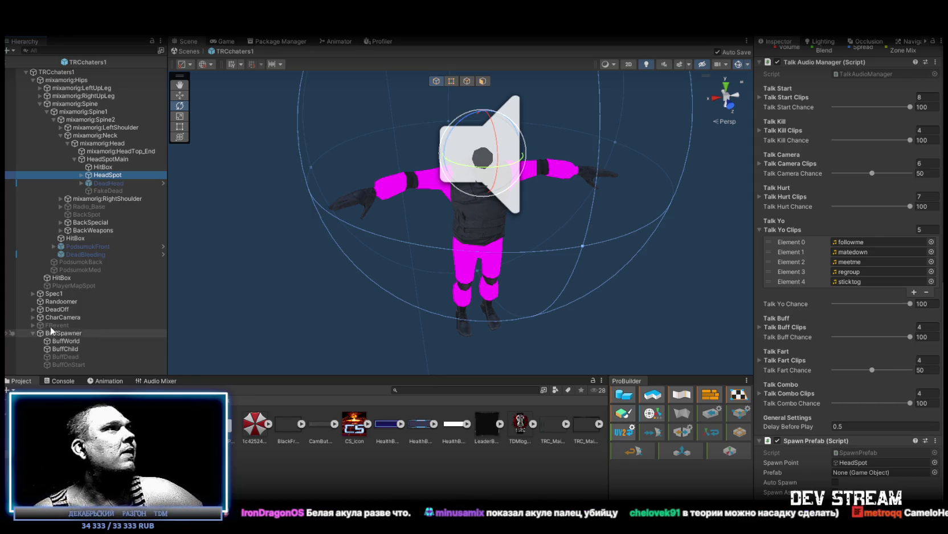
click(33, 309)
click(56, 311)
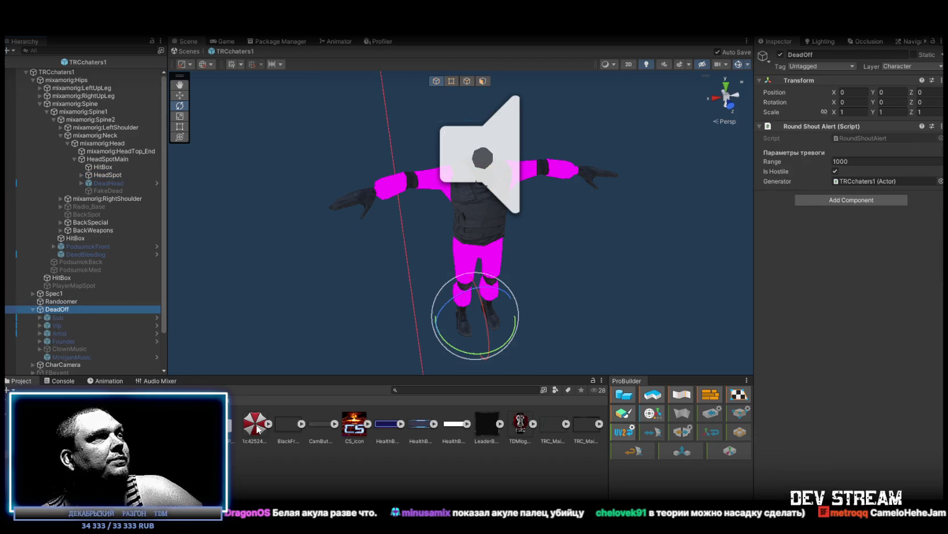
right_click(63, 311)
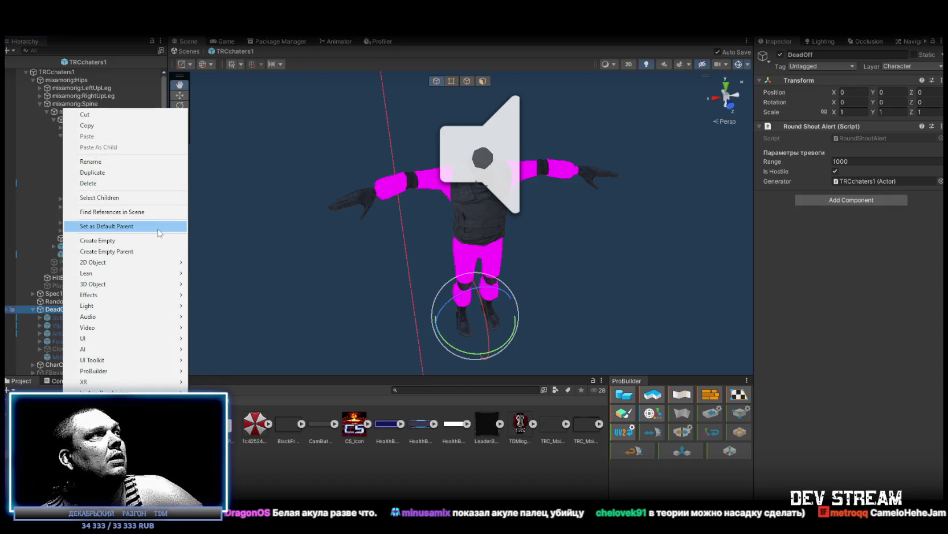
- Create a square sprite under DeadOff named ZambiOn and give it the umbrella image as its sprite
mouse_move(110, 264)
mouse_move(234, 268)
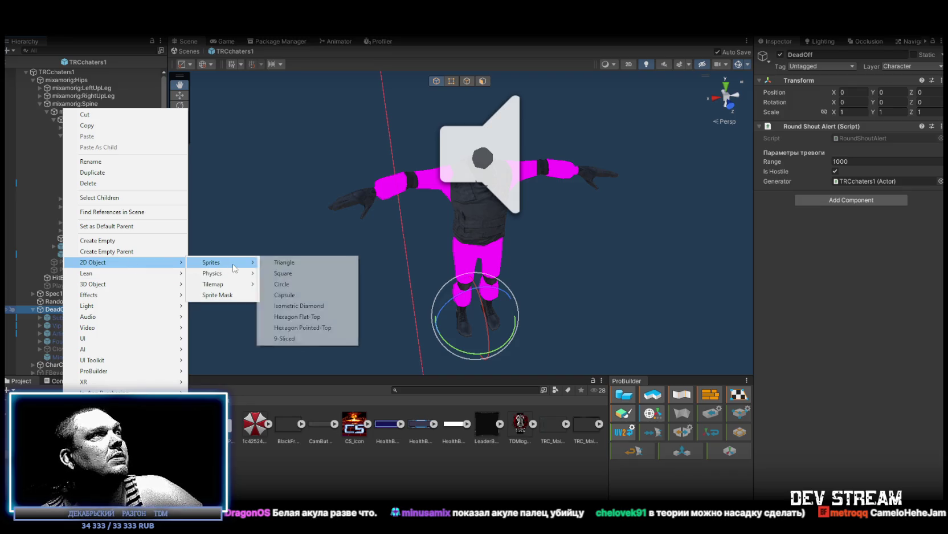
click(320, 277)
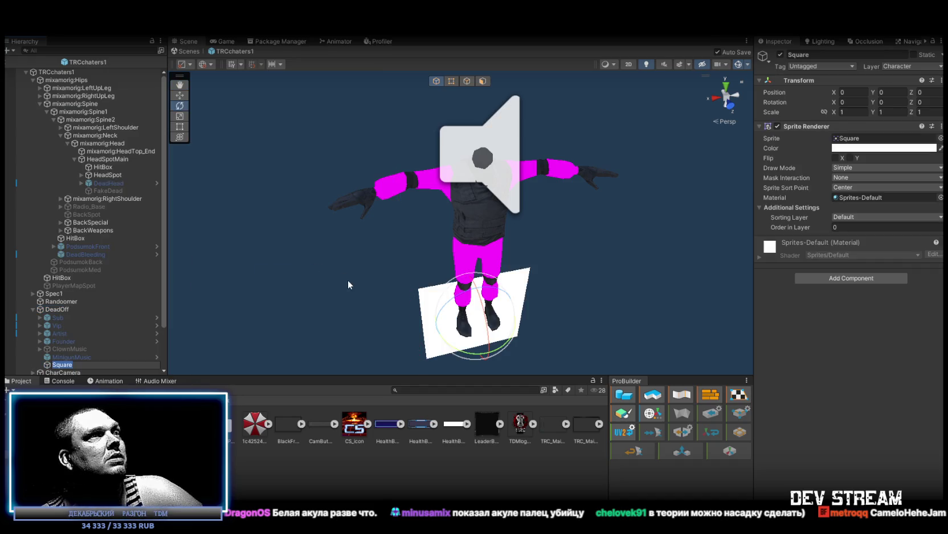
text(Um)
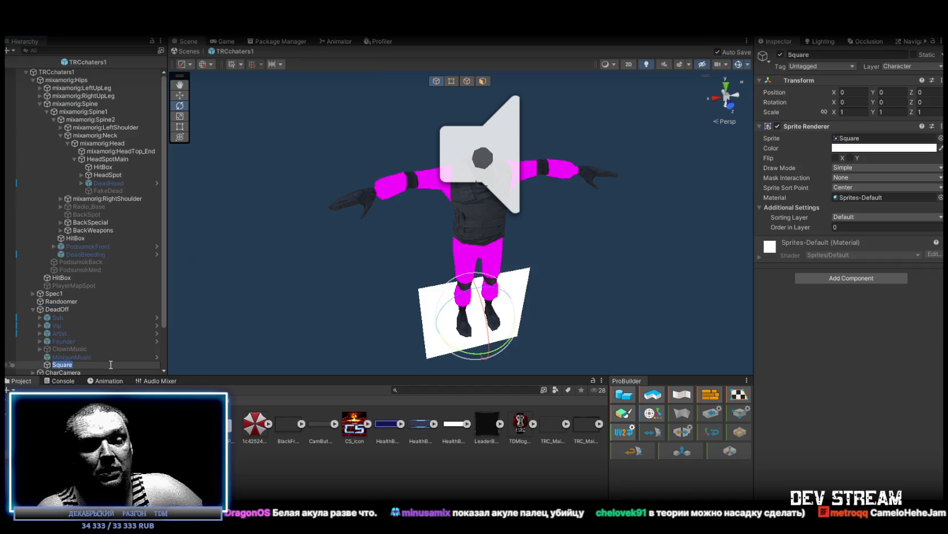
text(rella)
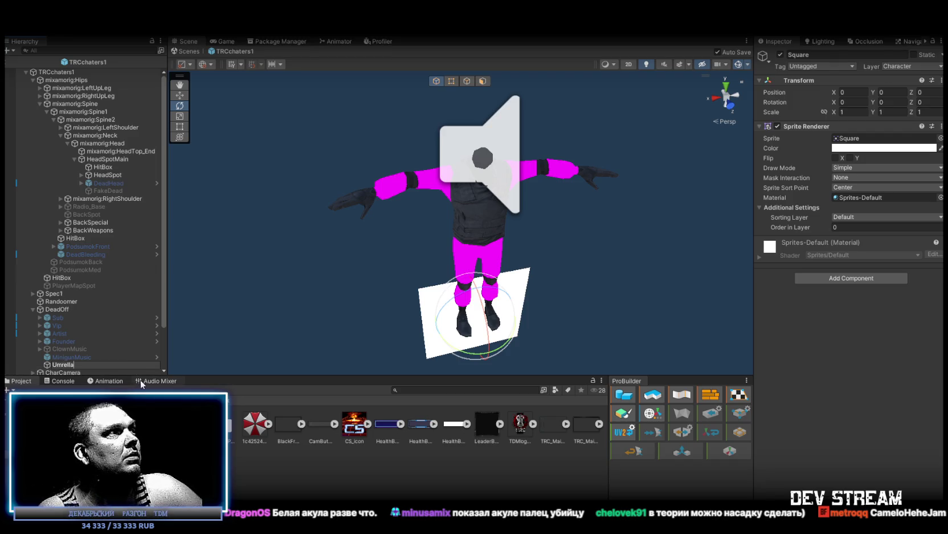
key(BackSpace)
key(BackSpace)
key(BackSpace)
text(Zambi)
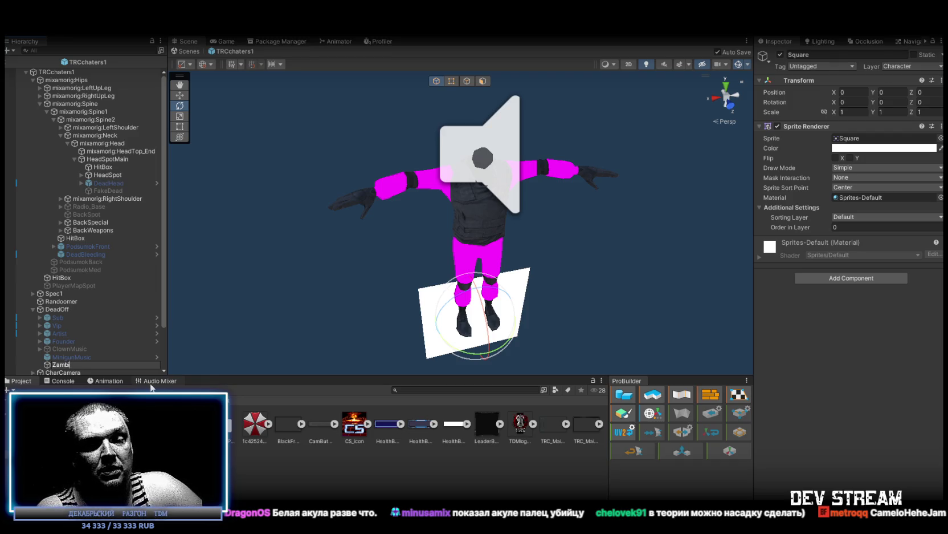
text(On)
key(Return)
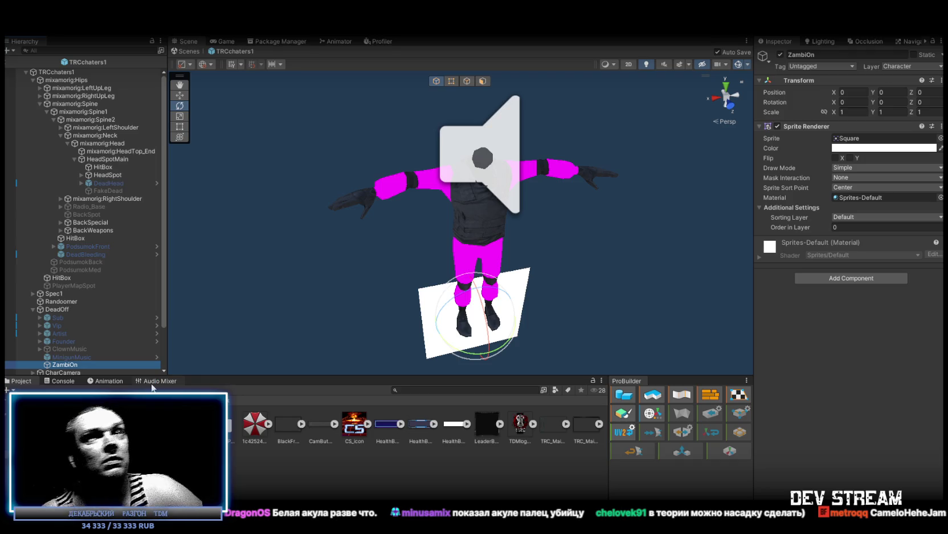
mouse_move(255, 423)
mouse_down()
mouse_move(840, 164)
mouse_move(865, 139)
mouse_up()
- Rotate ZambiOn flat (X -90), save, and set its Y position to .01 and scale to 0.25
key(f)
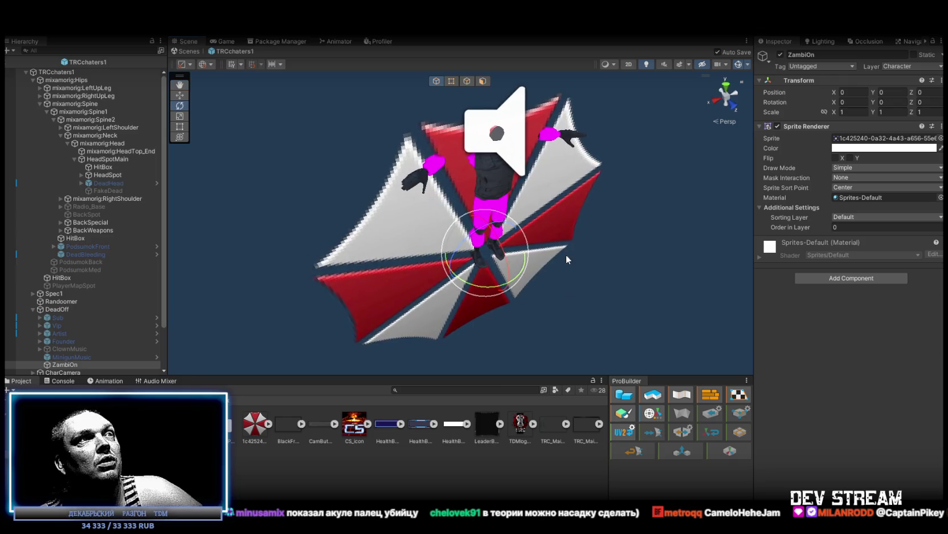
mouse_move(503, 263)
mouse_down()
mouse_move(453, 181)
mouse_move(485, 228)
mouse_move(559, 283)
mouse_up()
key(ctrl+s)
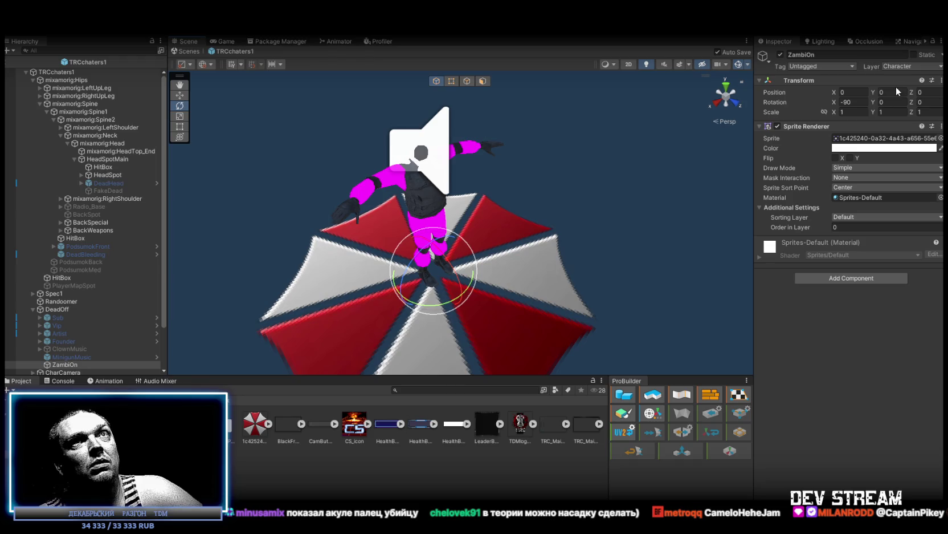
click(905, 93)
text(.01)
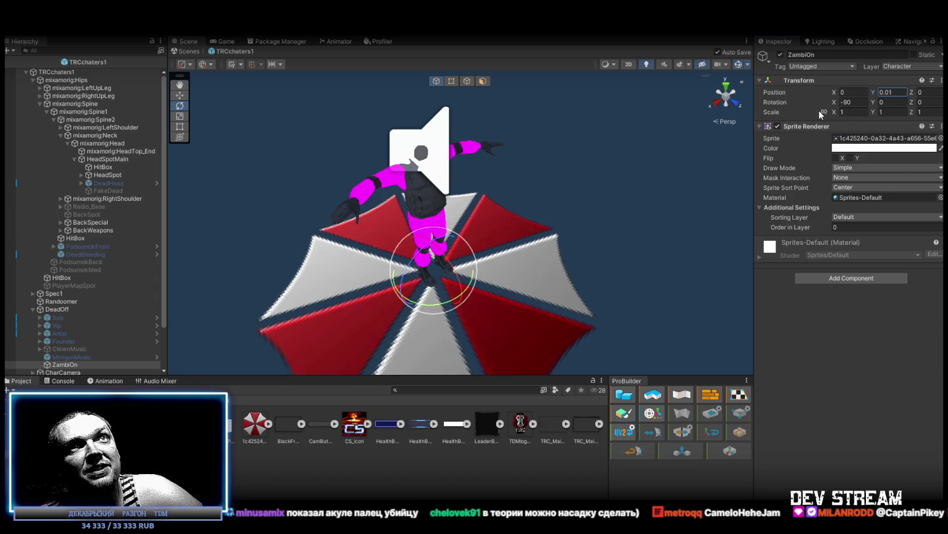
click(855, 112)
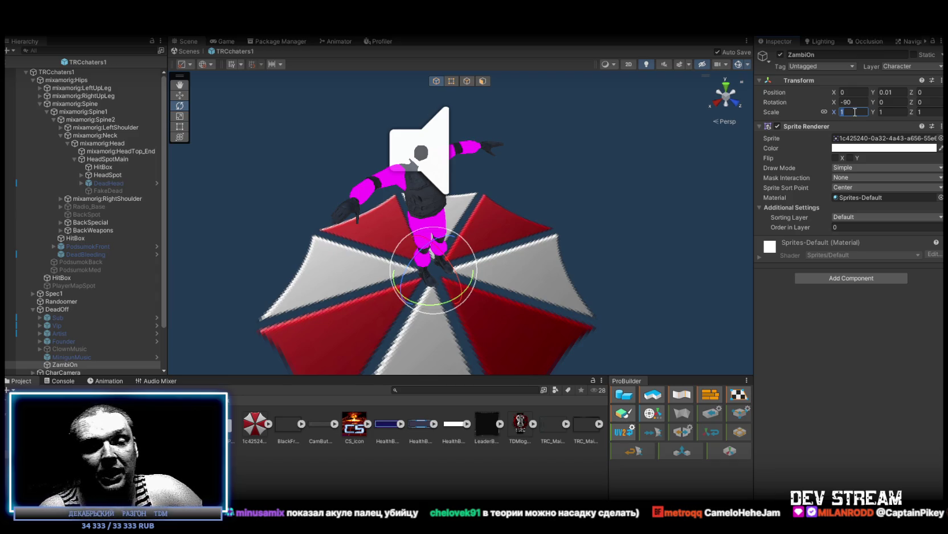
text(.5)
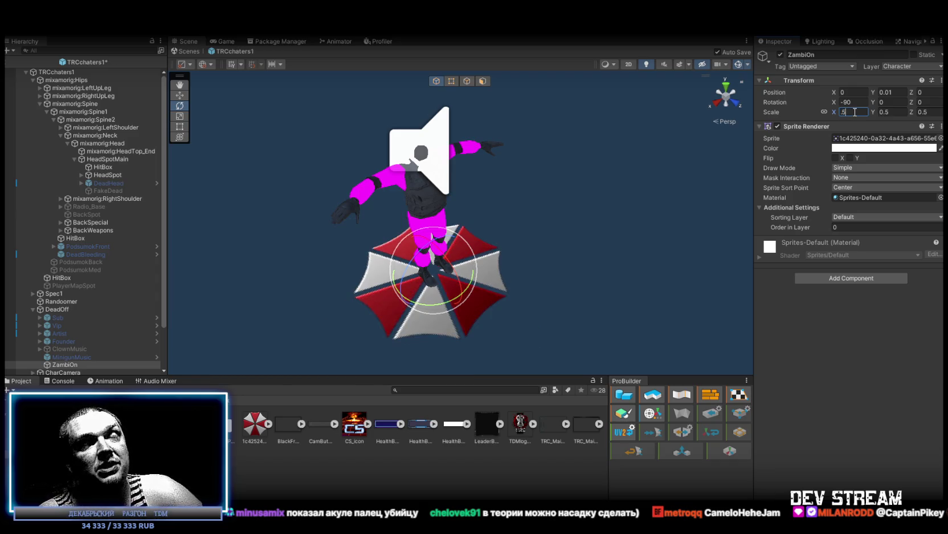
text(.3)
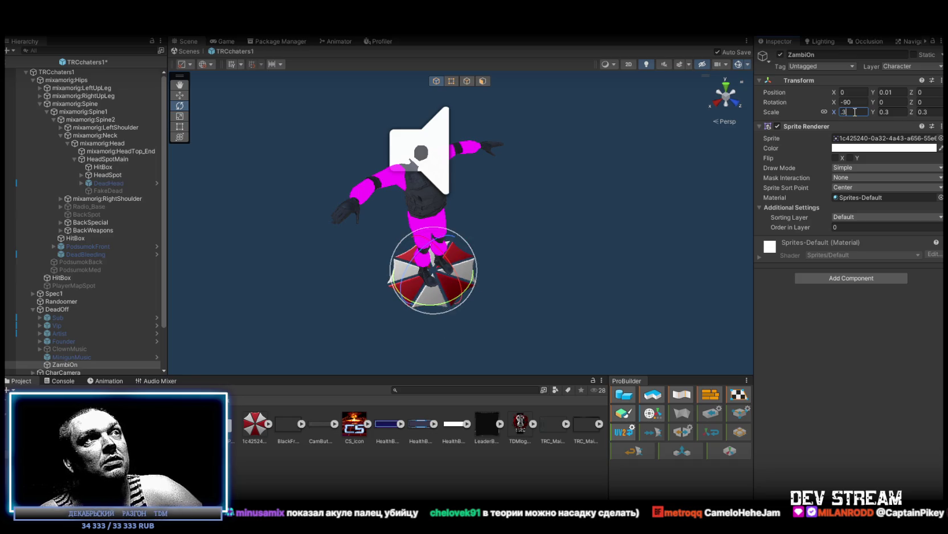
key(BackSpace)
text(25)
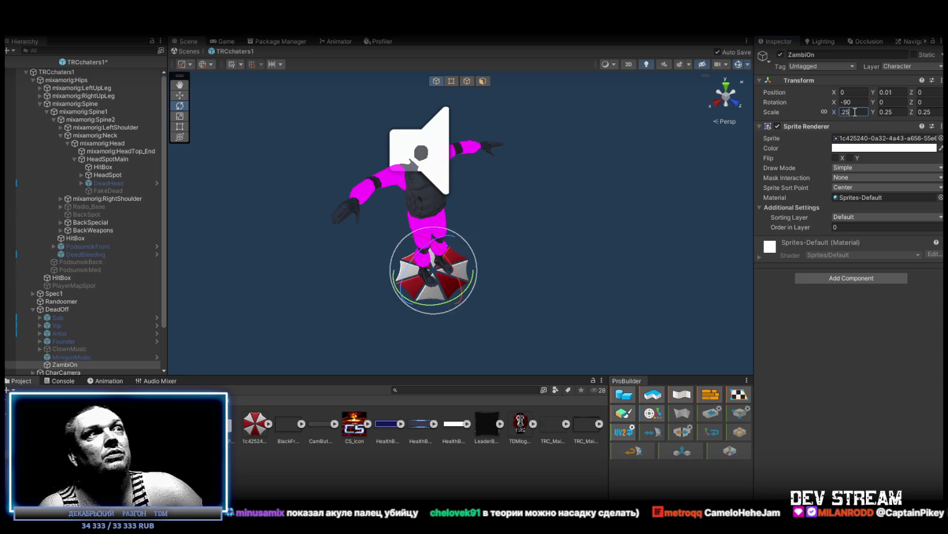
- Lower ZambiOn to Y 0.005, check it from below, and switch the object off
scroll(555, 249, up, 5)
mouse_move(555, 248)
mouse_down()
mouse_move(562, 163)
mouse_move(590, 182)
mouse_move(555, 187)
mouse_move(542, 211)
mouse_move(521, 222)
mouse_up()
scroll(565, 169, down, 5)
click(887, 92)
text(0.005)
scroll(519, 223, up, 5)
mouse_move(518, 223)
mouse_down()
mouse_move(378, 241)
mouse_move(399, 268)
mouse_move(448, 279)
mouse_move(467, 239)
mouse_move(490, 228)
mouse_move(519, 282)
mouse_up()
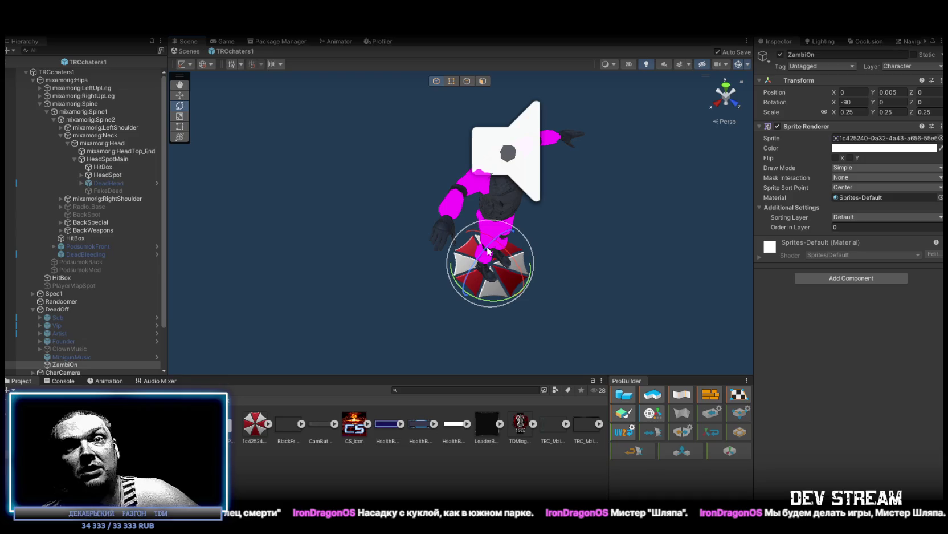
drag(550, 204, 555, 207)
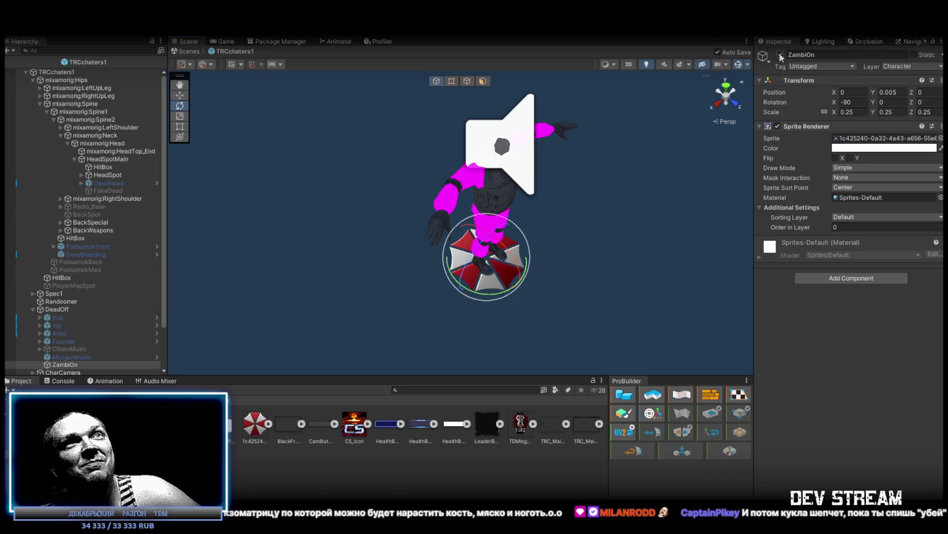
click(780, 54)
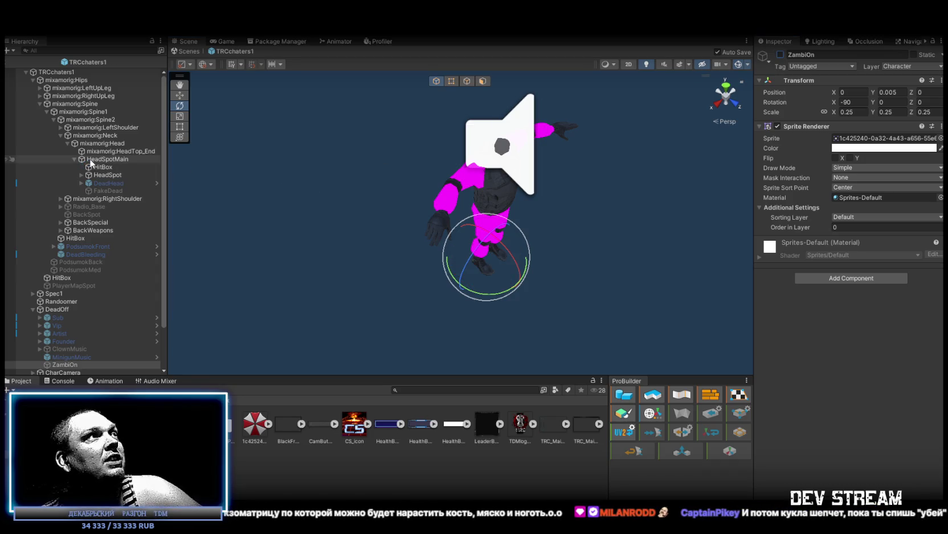
- On TRCchaters1, raise the Umbrella buff chance to 100 and remove its speed-change action
click(80, 72)
scroll(813, 331, down, 15)
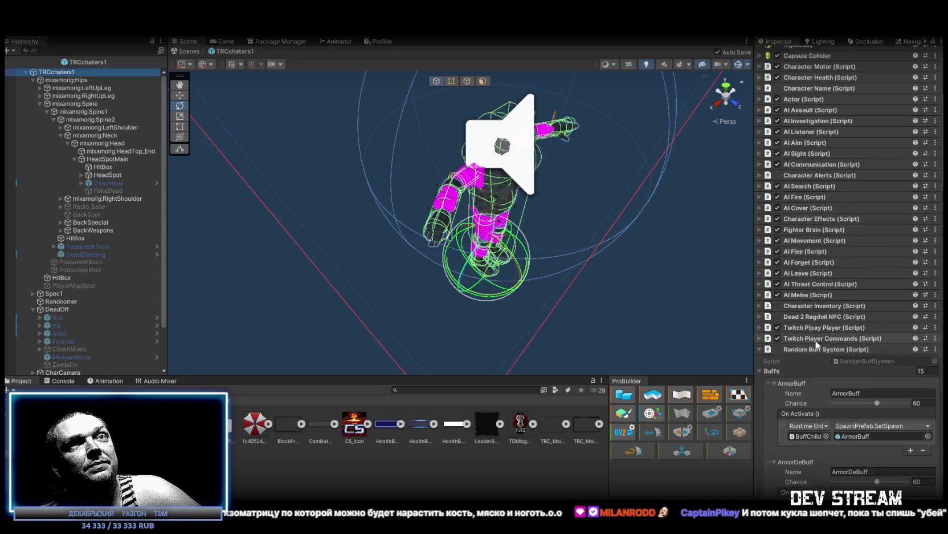
scroll(812, 331, down, 15)
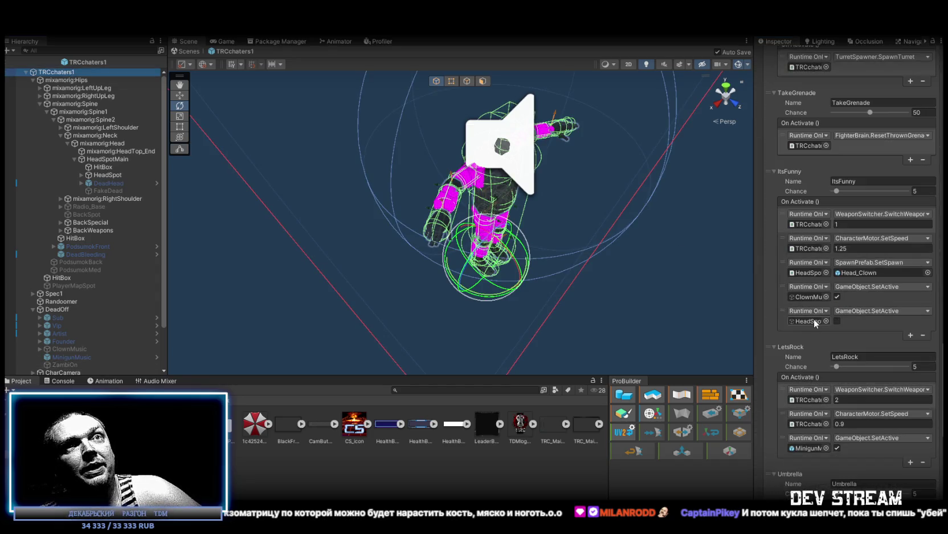
scroll(841, 331, down, 5)
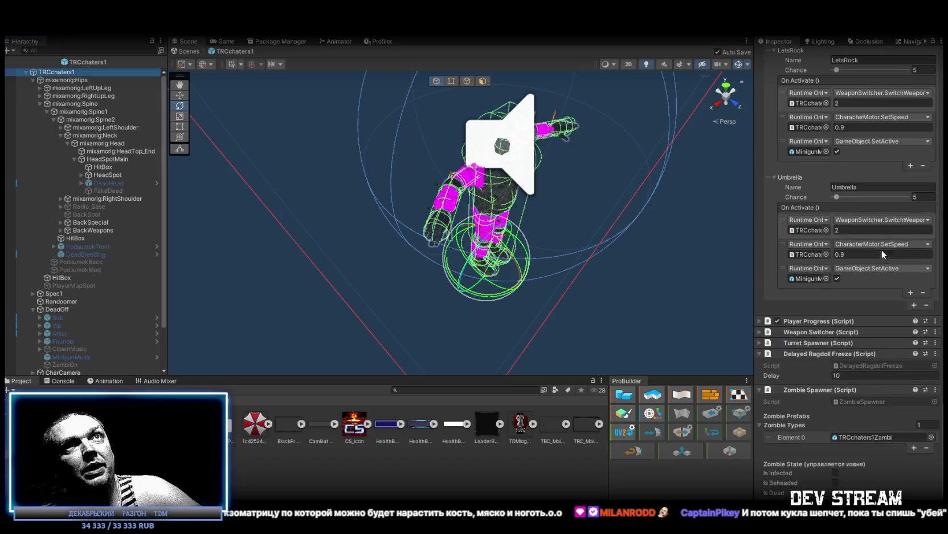
drag(853, 196, 909, 197)
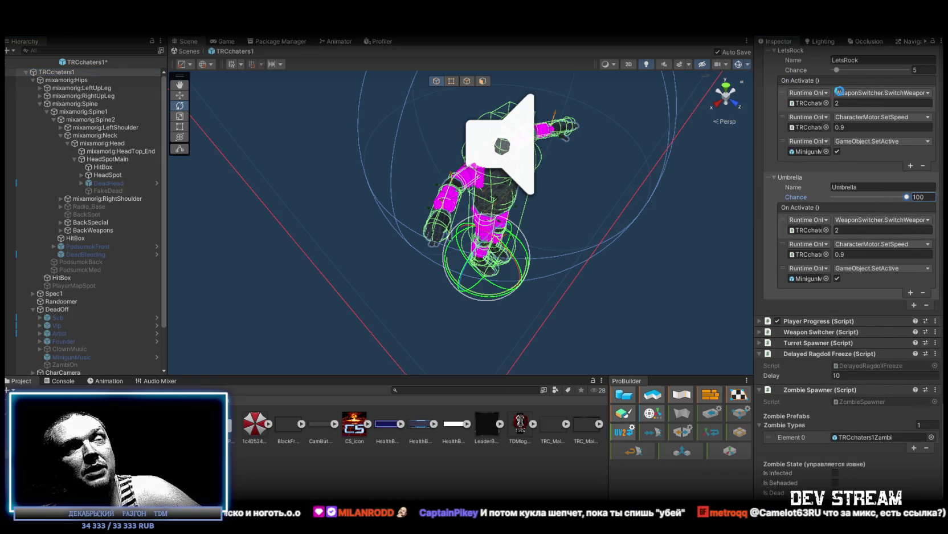
click(782, 250)
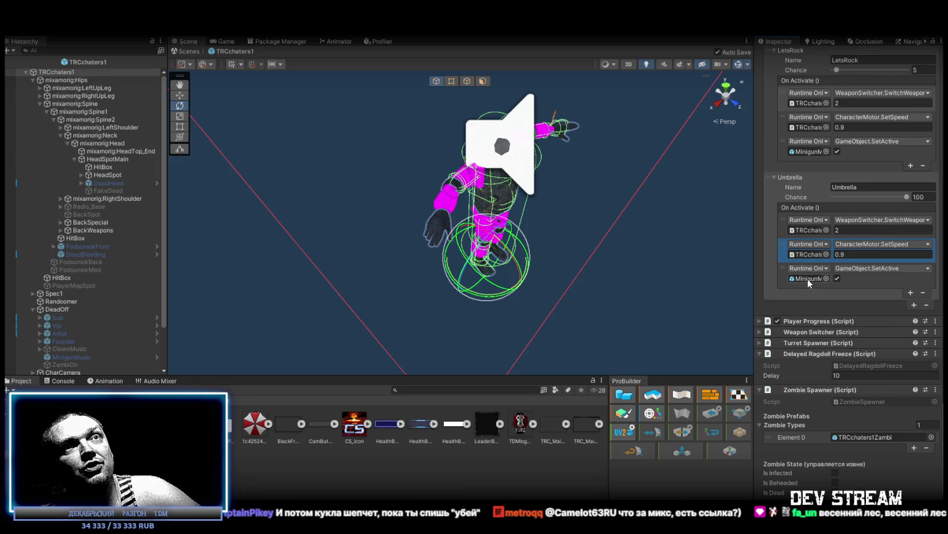
click(924, 293)
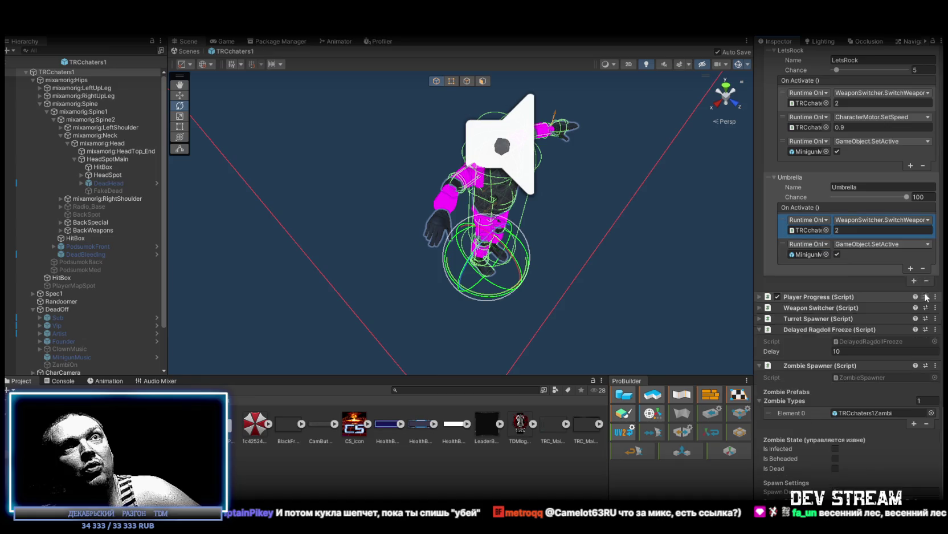
- Retarget the Umbrella buff's minigun action to ZambiOn with GameObject.SetActive(true)
click(789, 255)
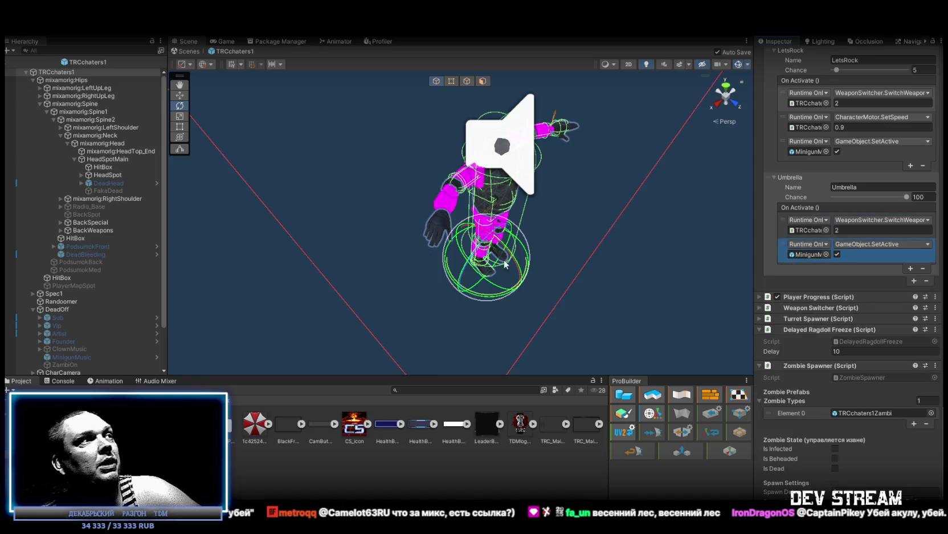
scroll(65, 315, down, 2)
drag(782, 223, 807, 228)
click(851, 218)
mouse_move(864, 250)
click(764, 321)
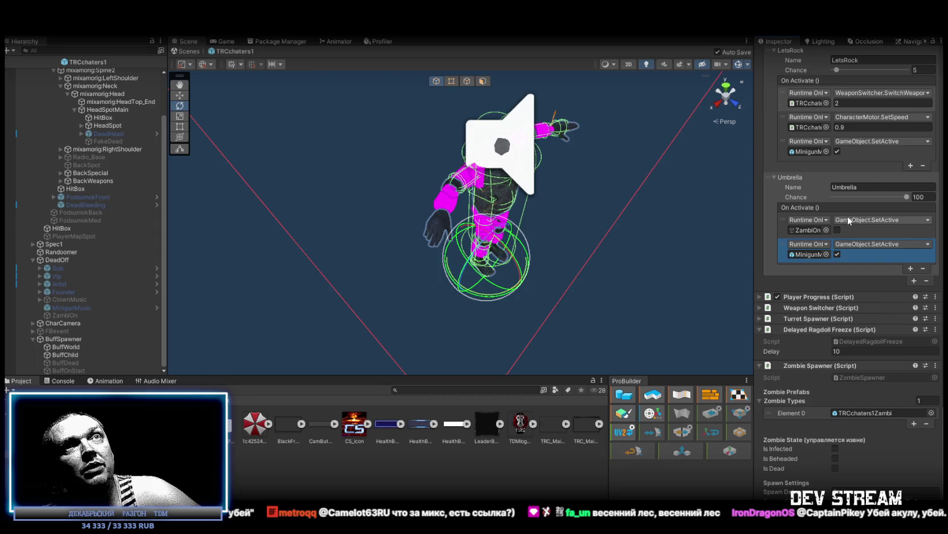
click(837, 228)
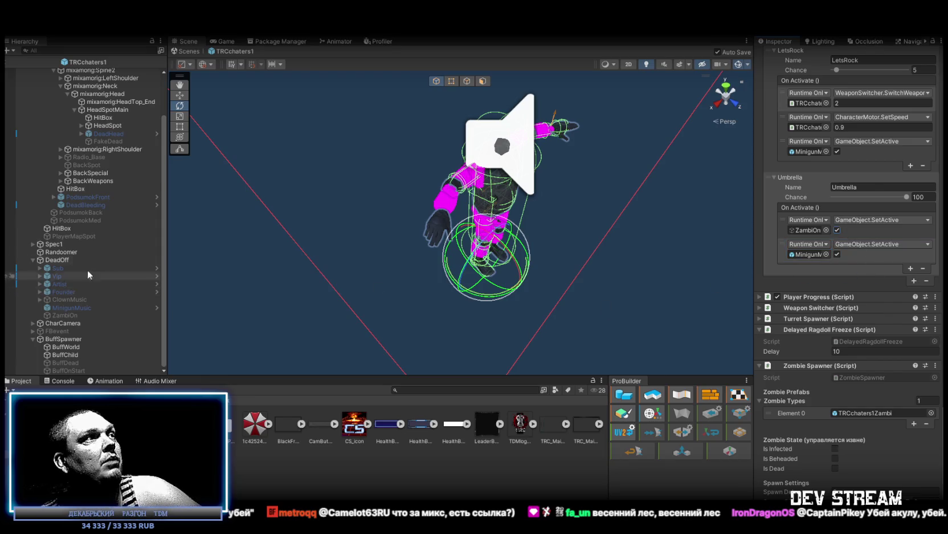
- Make the other Umbrella action call ZombieSpawner.Infect on the character, placed before the ZambiOn action
scroll(88, 270, up, 2)
mouse_move(67, 72)
mouse_down()
mouse_move(907, 262)
mouse_move(808, 254)
mouse_up()
click(880, 247)
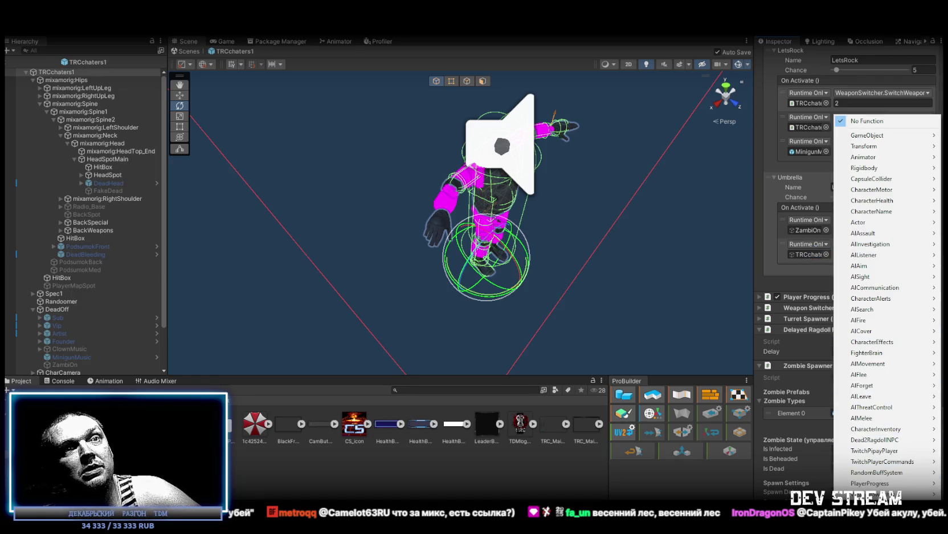
mouse_move(884, 461)
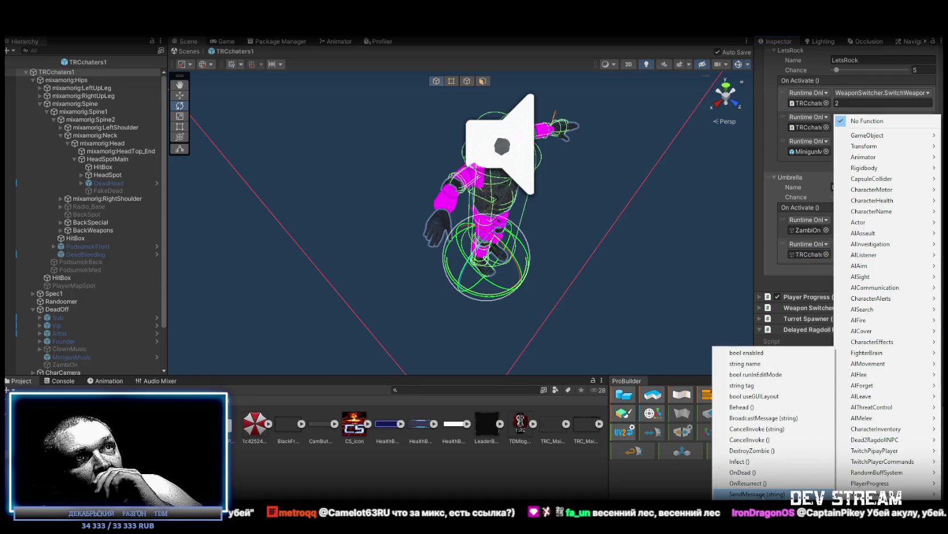
click(742, 462)
drag(782, 255, 782, 229)
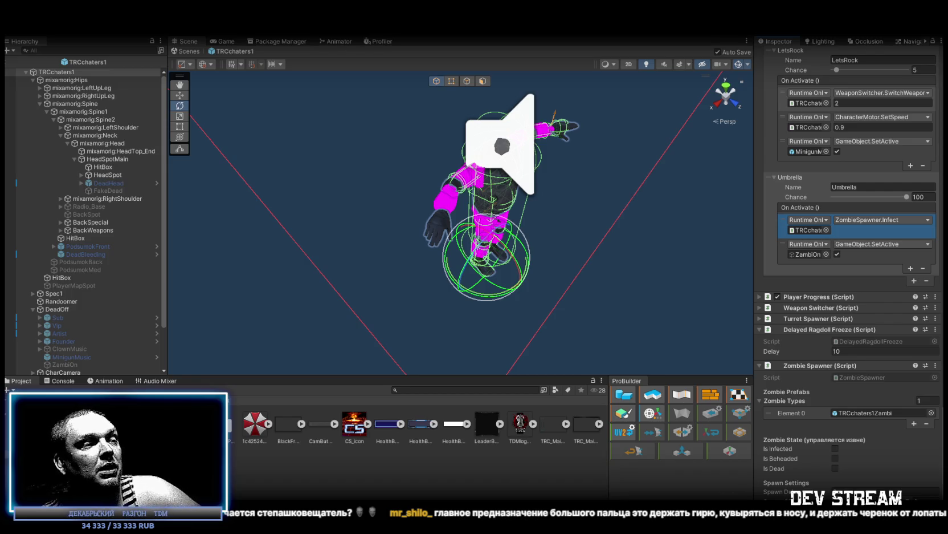
key(alt+Tab)
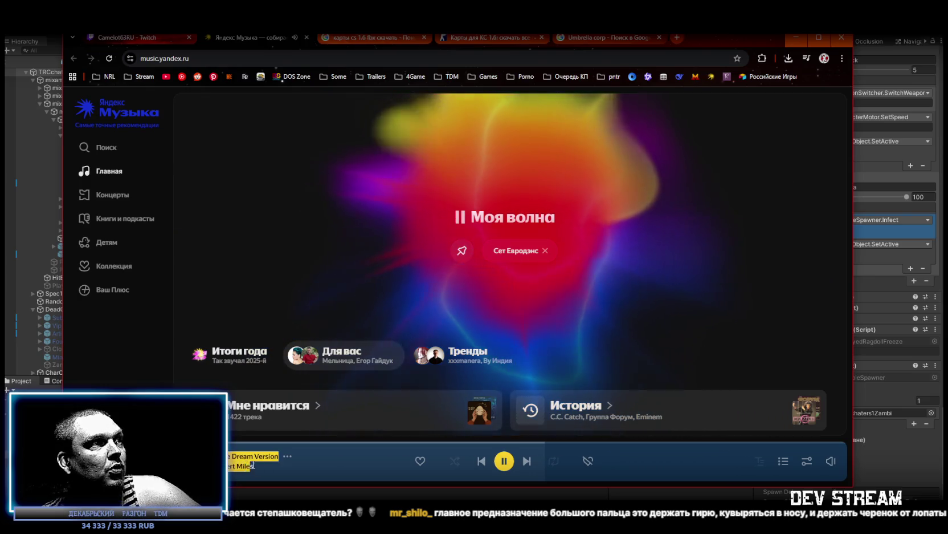
- Select the playing track's title and artist in Yandex Music, then minimise the browser
drag(228, 455, 255, 466)
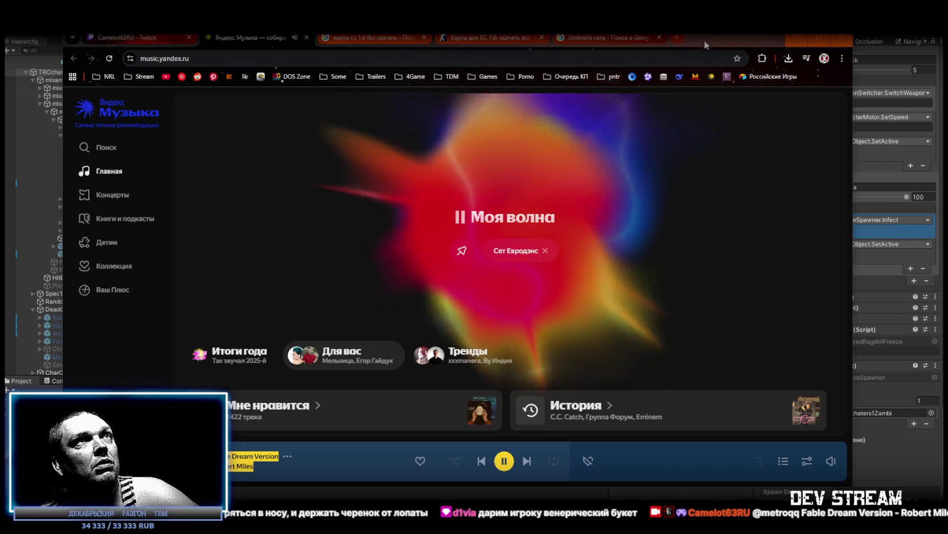
click(796, 38)
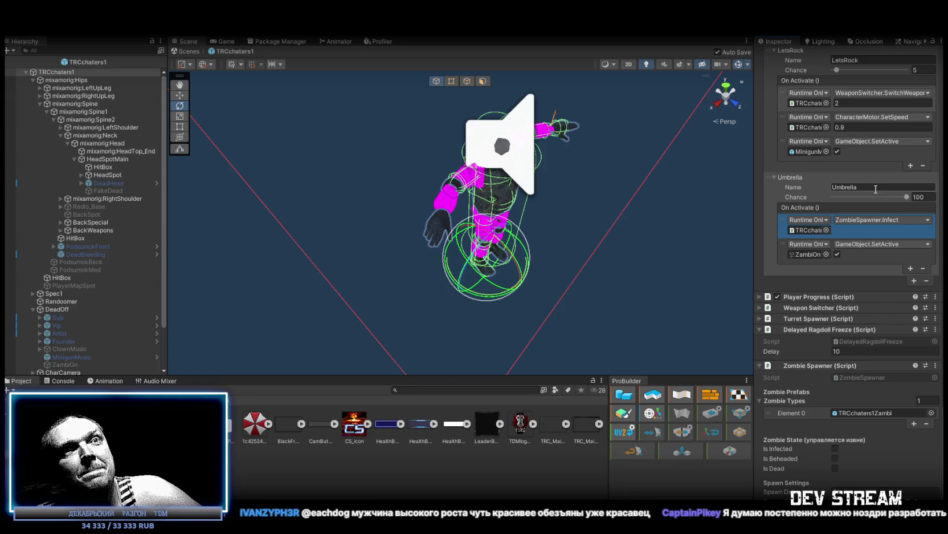
scroll(871, 340, down, 3)
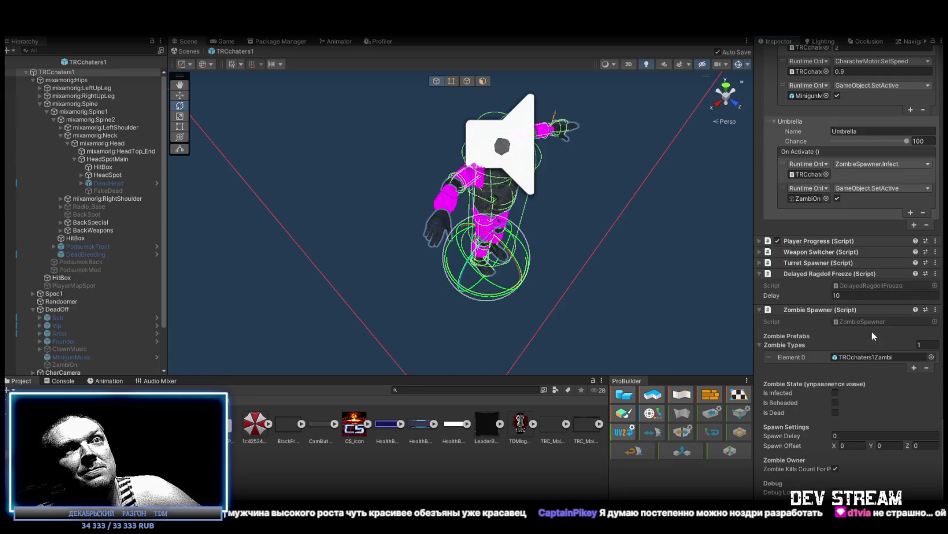
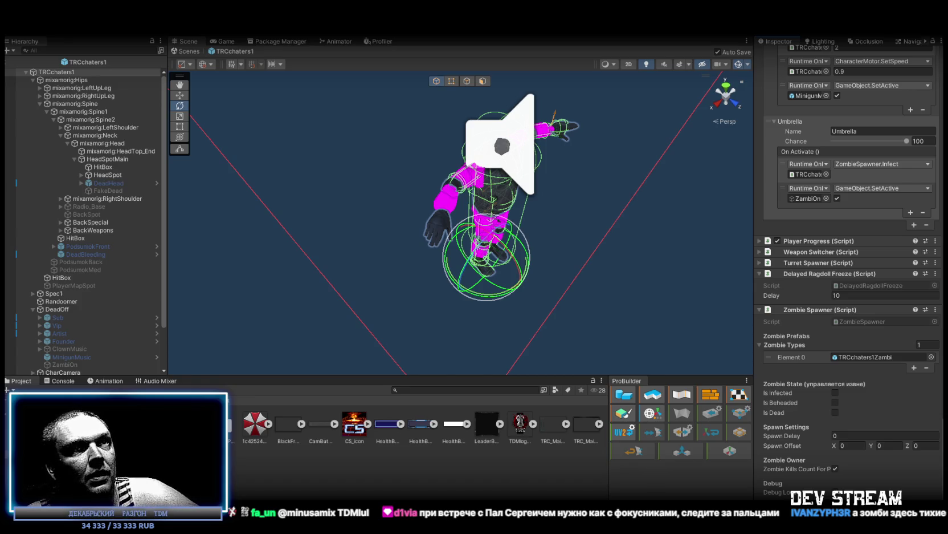
- Ping the ZombieSpawner script file in the Project window from its Zombie Spawner component
click(852, 320)
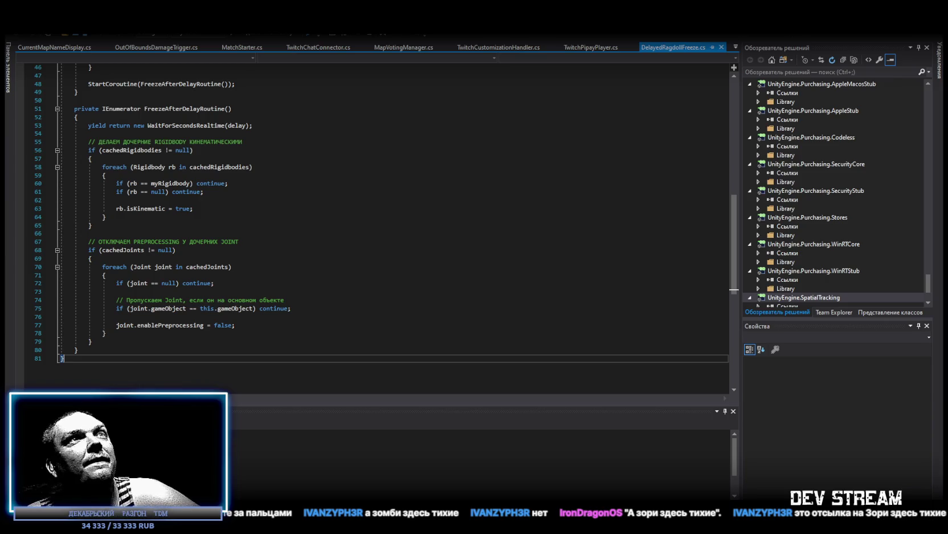
key(alt+Tab)
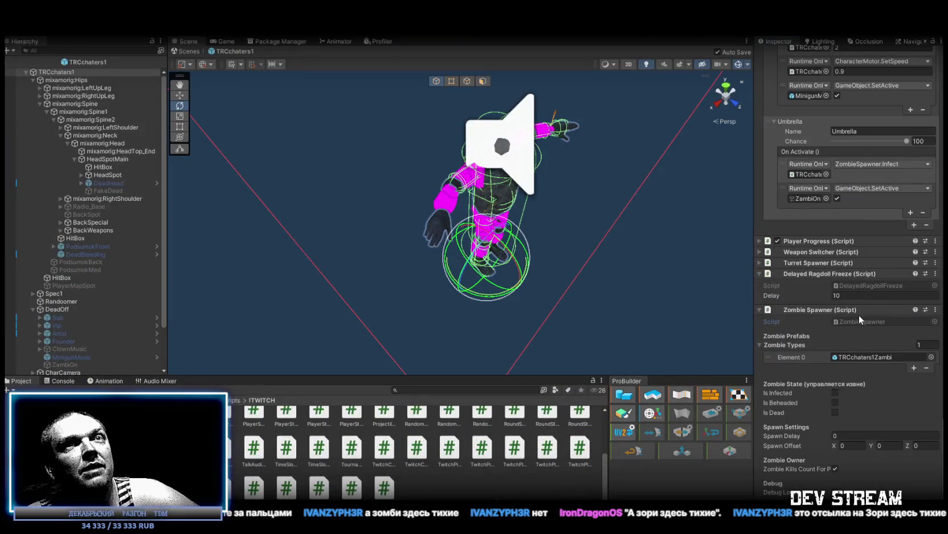
- Bring up ZombieSpawner.cs in Visual Studio and scroll past its SpawnZombie method
key(alt+Tab)
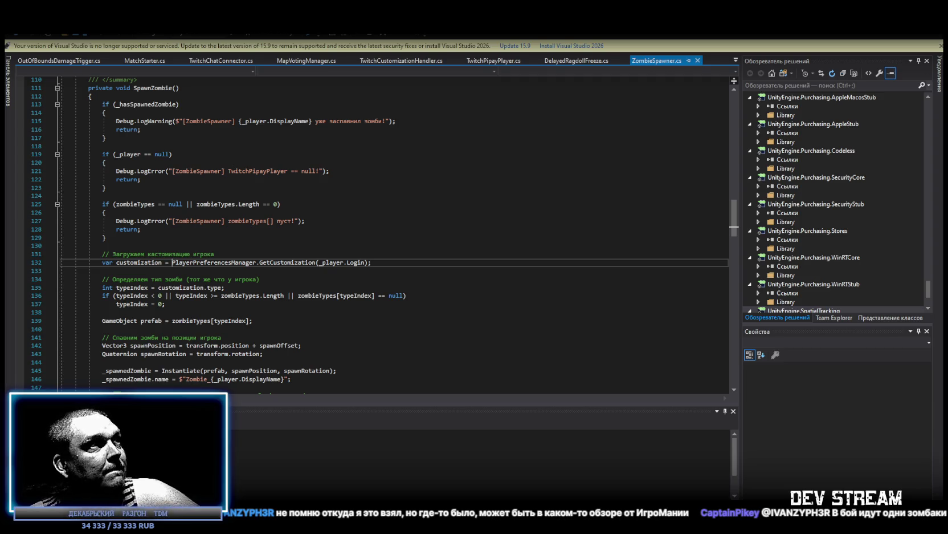
scroll(402, 206, down, 20)
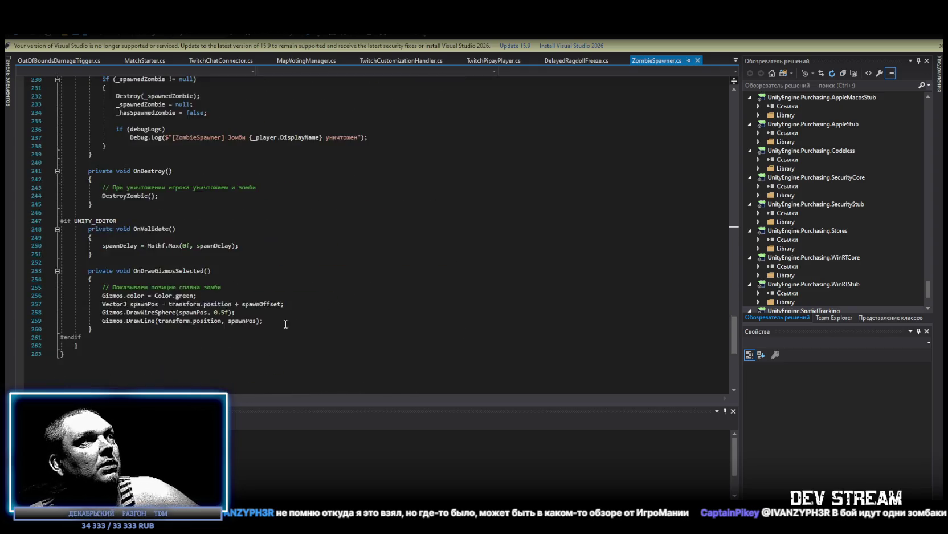
- Select all of the ZombieSpawner.cs code for copying
key(ctrl+a)
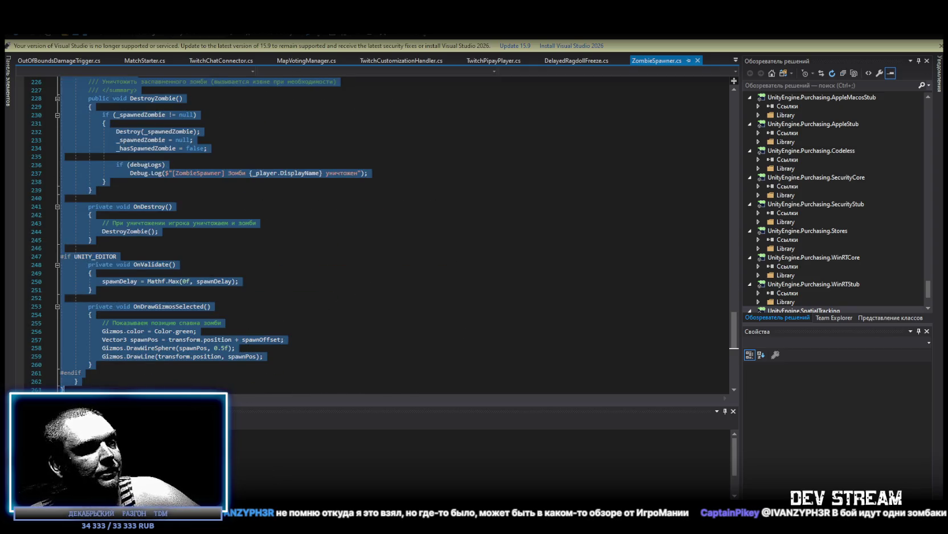
key(alt+Tab)
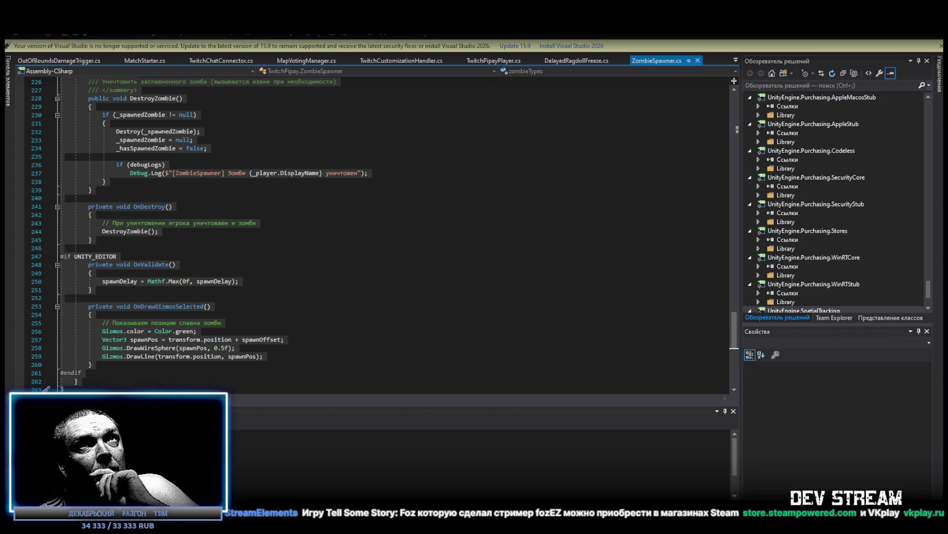
- Return to the Unity Editor and select the Zombie Spawner's Spawn Delay field
key(alt+Tab)
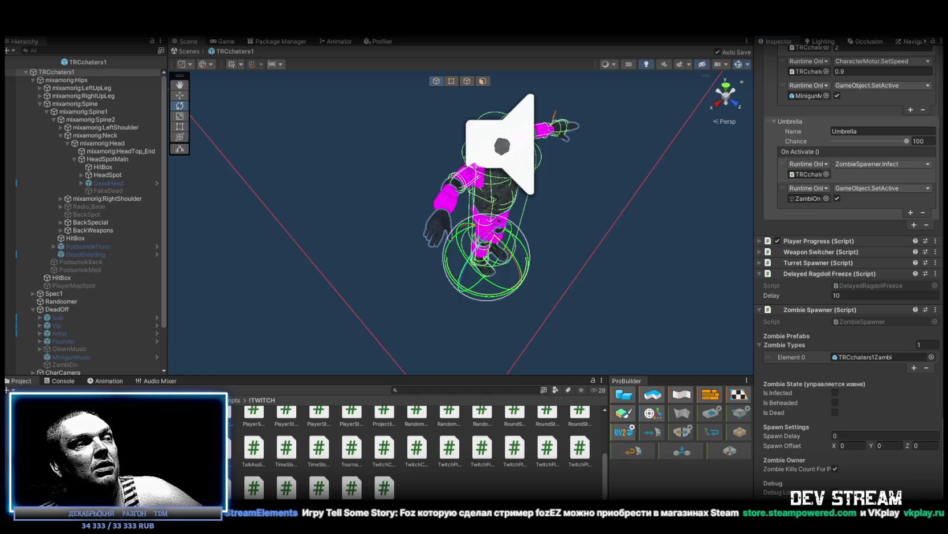
click(851, 435)
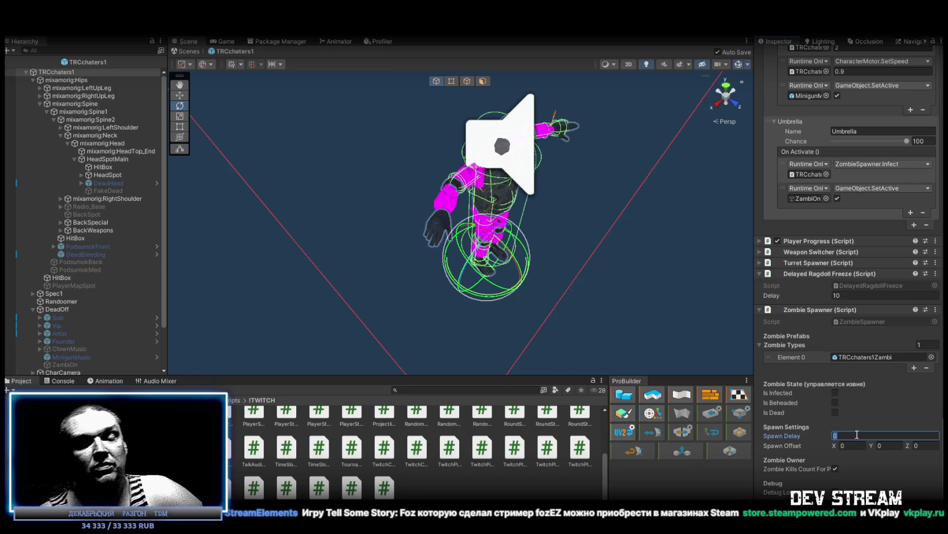
- Change the Zombie Spawner's Spawn Delay from 0 to 0.1 and save the TRCchaters1 prefab
key(BackSpace)
text(.5)
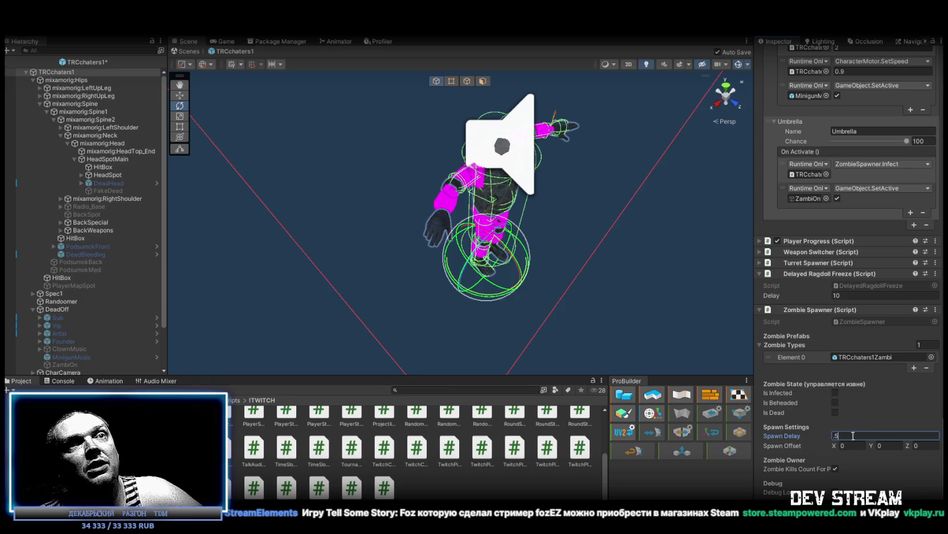
key(ctrl+s)
text(.1)
key(Return)
key(ctrl+s)
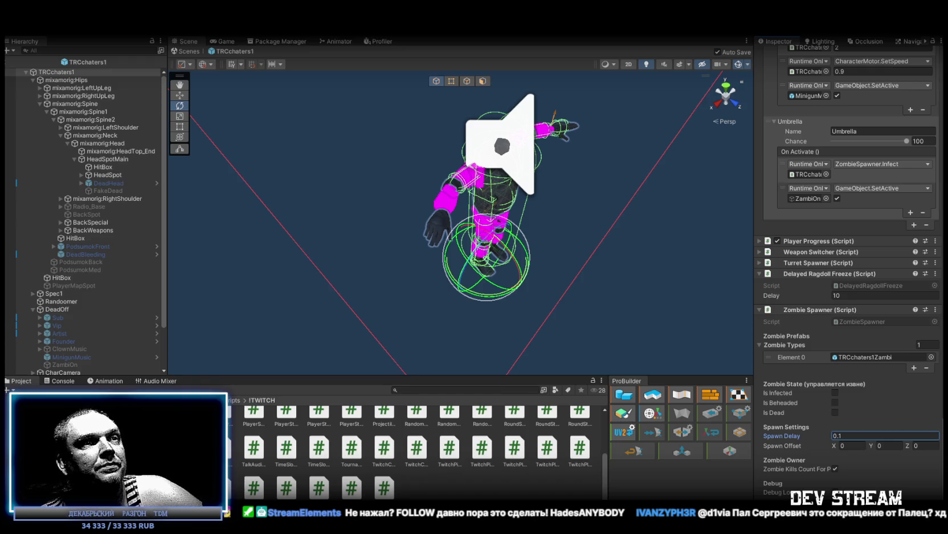
- Read through the AI chat's suggested ZombieSpawner code down to its DestroyZombie method
key(alt+Tab)
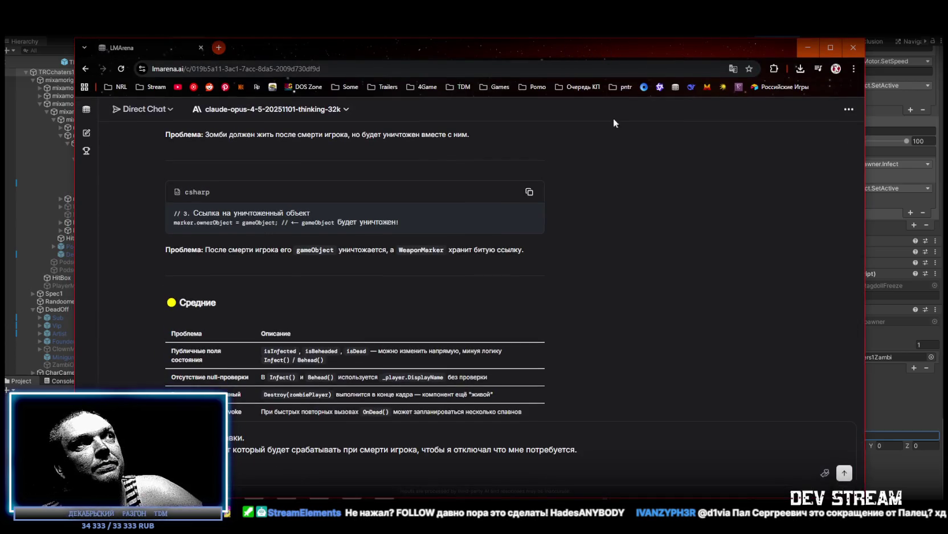
scroll(629, 316, down, 8)
scroll(625, 314, down, 5)
scroll(623, 306, up, 10)
scroll(604, 297, up, 10)
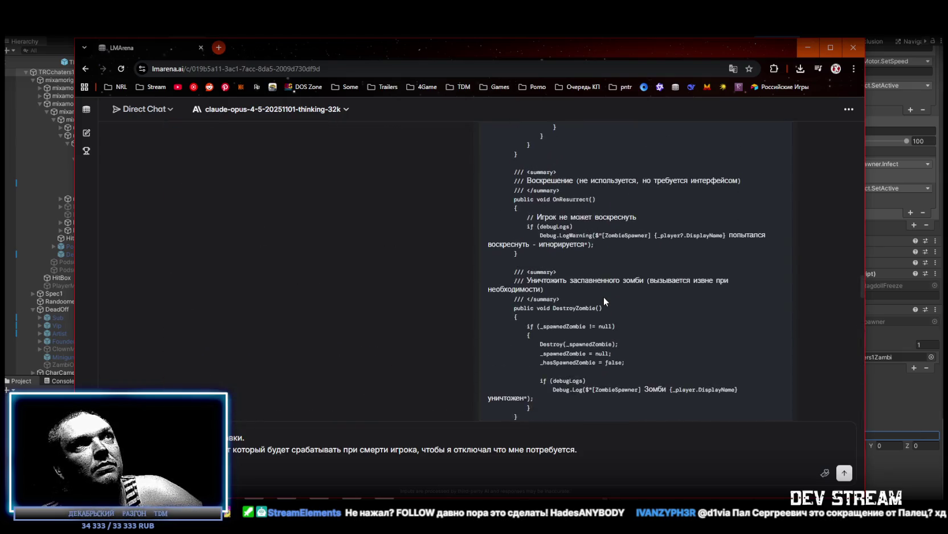
scroll(604, 297, down, 3)
key(alt+Tab)
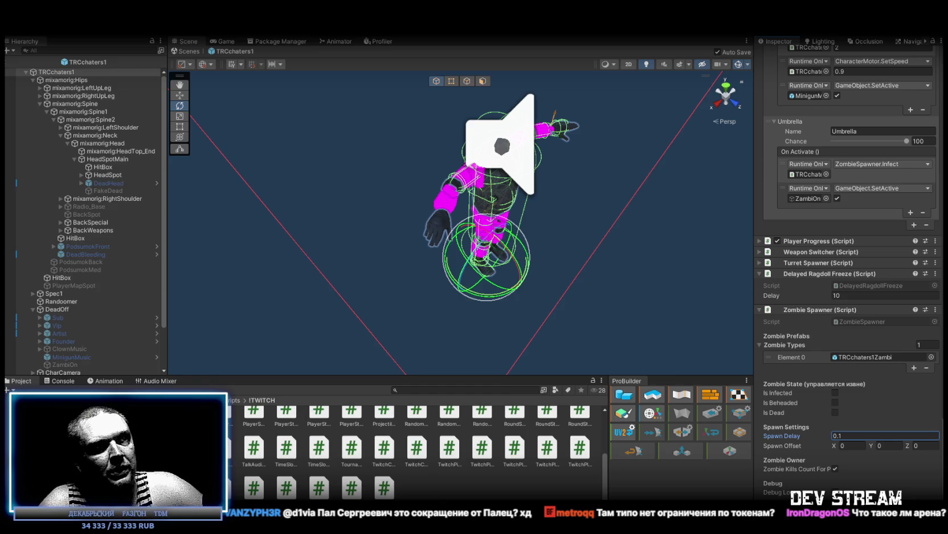
- Bring the LMArena chat with its coroutine-fix suggestions back over the Unity Editor
key(alt+Tab)
scroll(380, 131, down, 10)
click(233, 113)
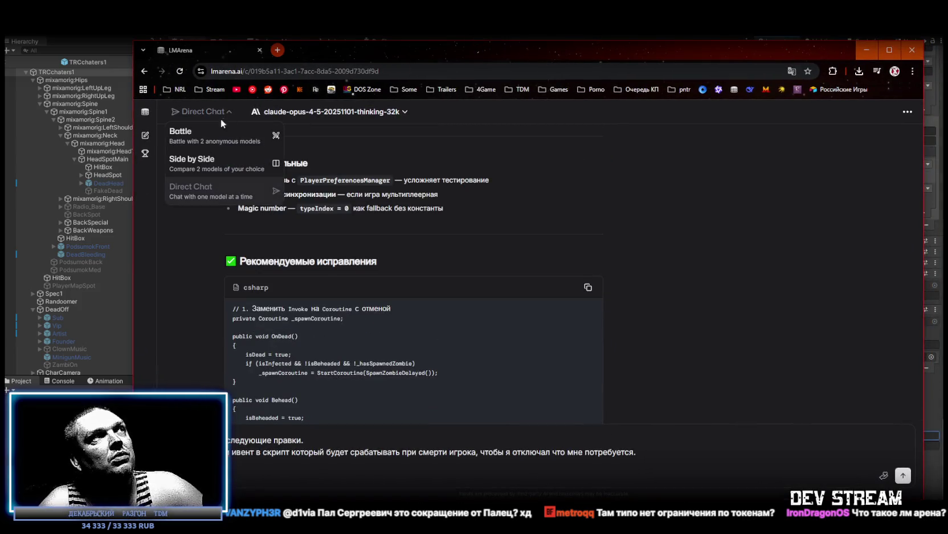
click(209, 197)
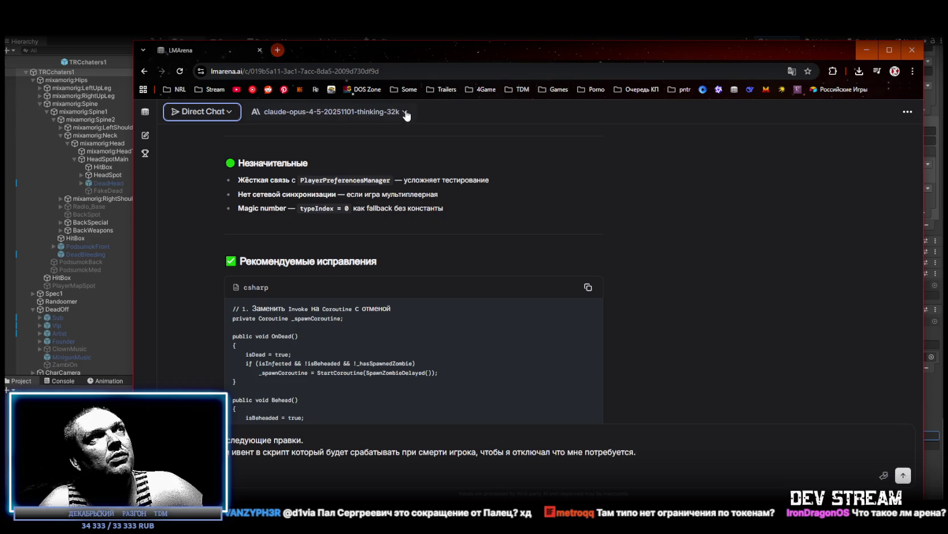
click(342, 112)
scroll(322, 213, down, 10)
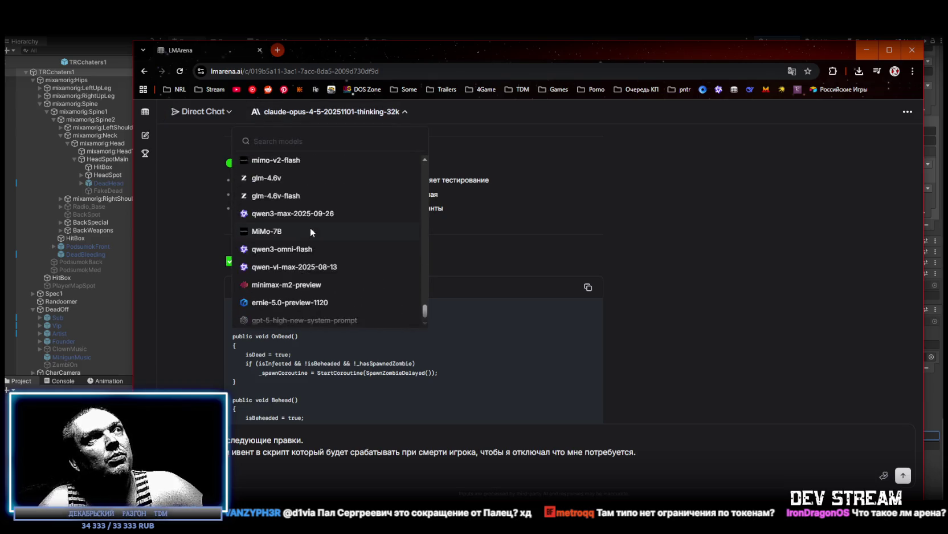
scroll(317, 287, up, 10)
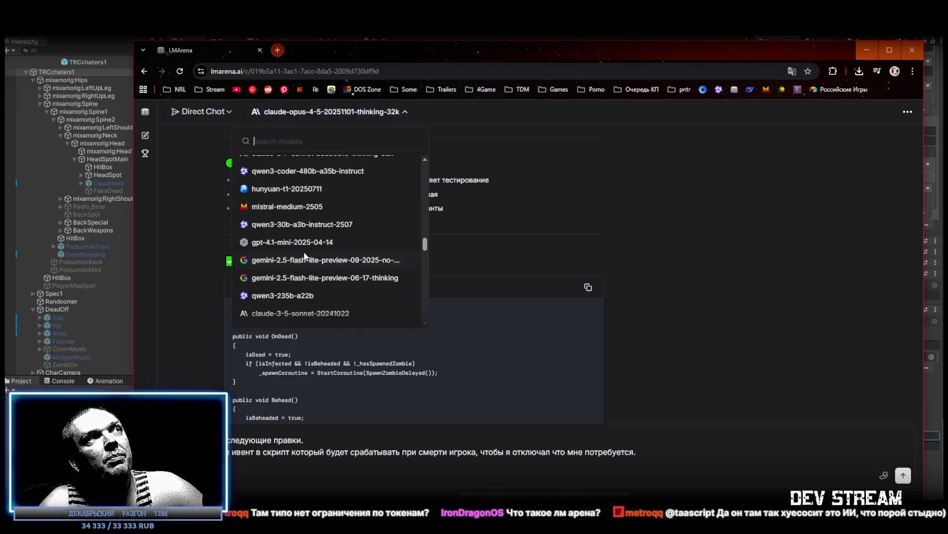
scroll(293, 241, up, 10)
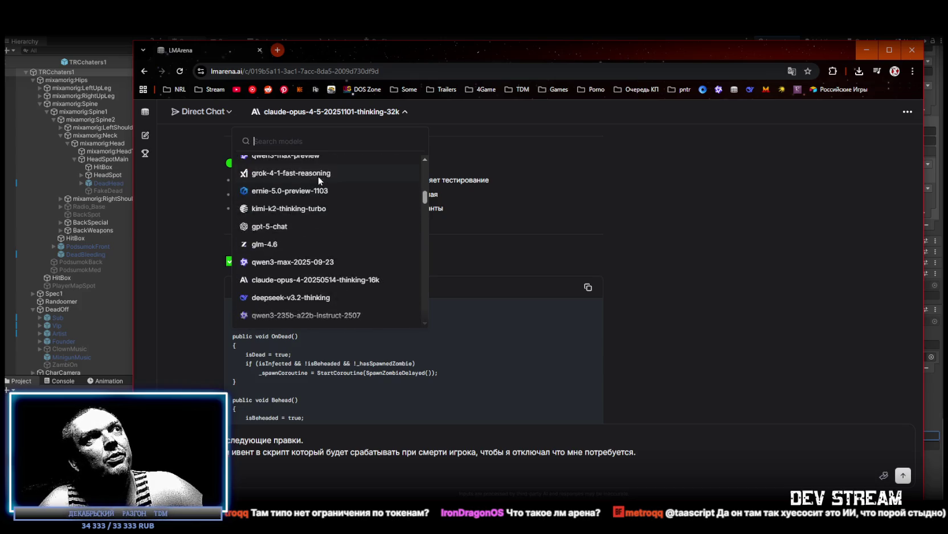
click(502, 114)
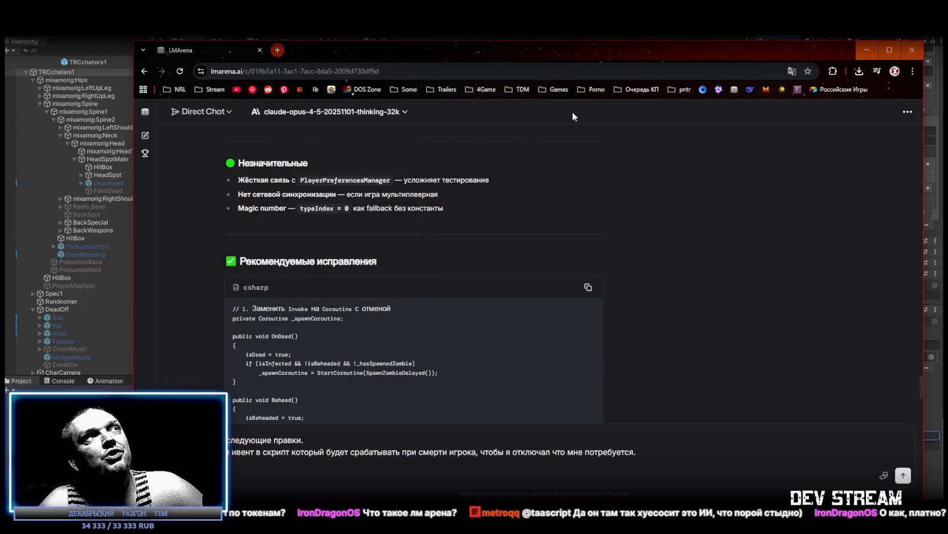
key(alt+Tab)
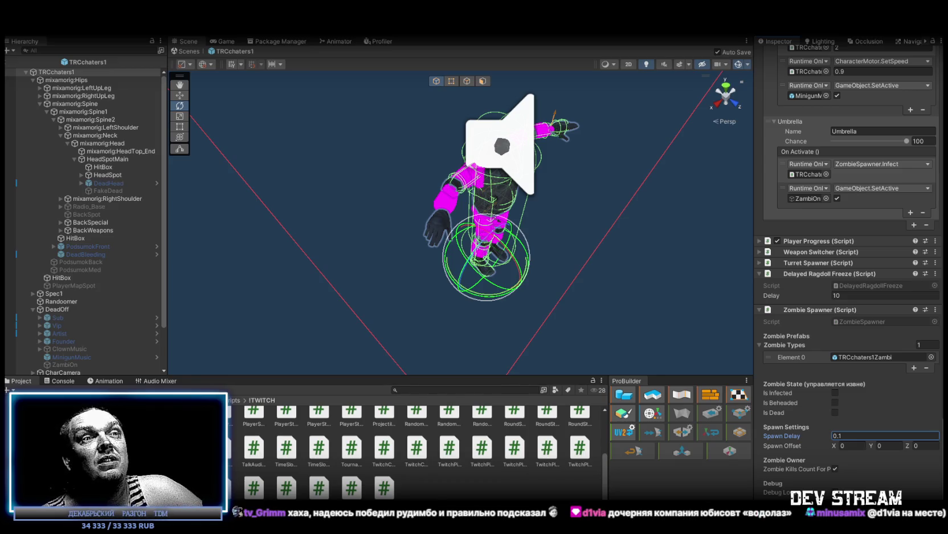
- Switch from the Unity Editor to the Google Sheets stream-schedule spreadsheet
key(alt+Tab)
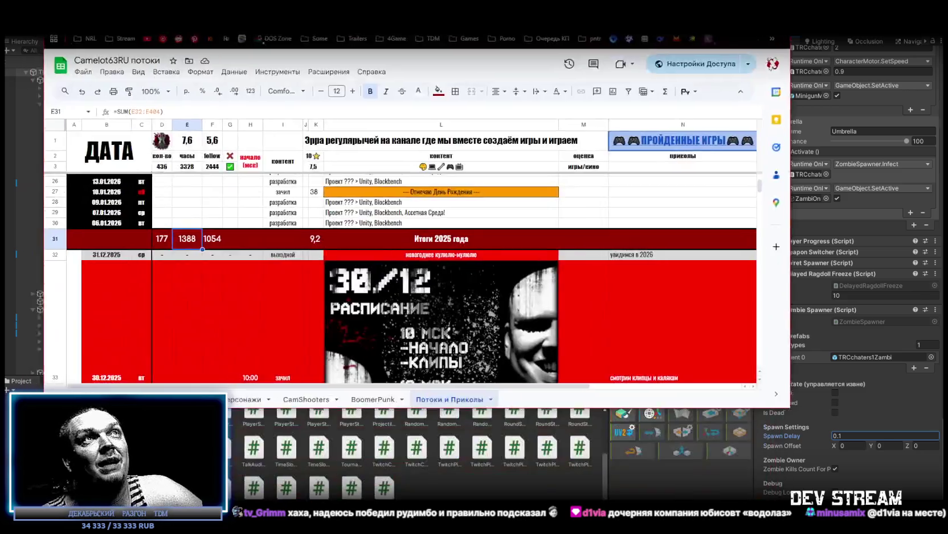
- Scroll through the stream log sheet without editing, then return to the Unity Editor
scroll(600, 352, down, 10)
scroll(489, 264, down, 2)
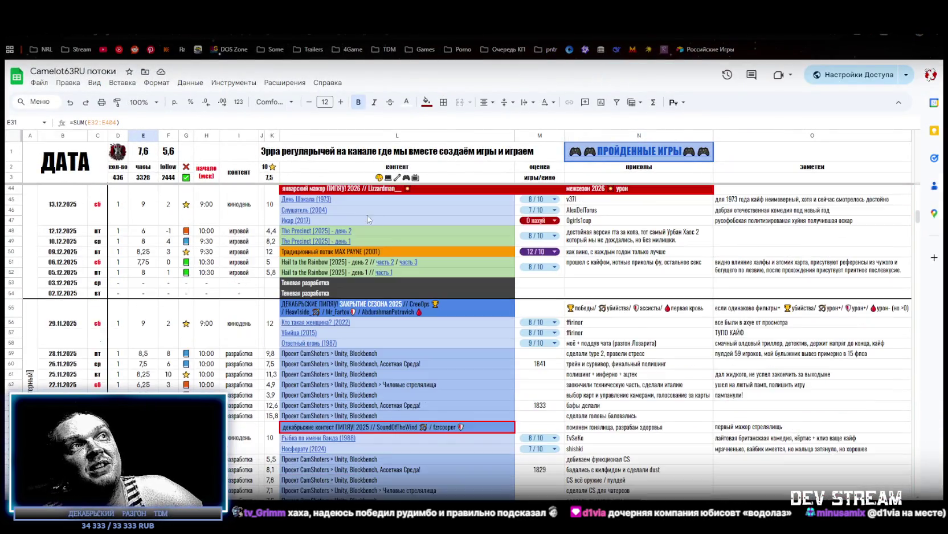
scroll(342, 234, down, 2)
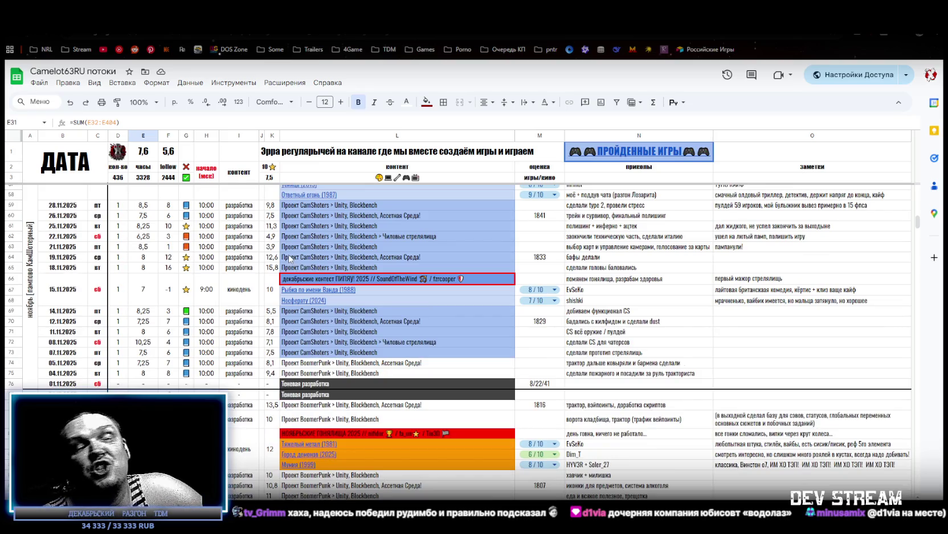
scroll(289, 253, down, 1)
scroll(294, 243, down, 4)
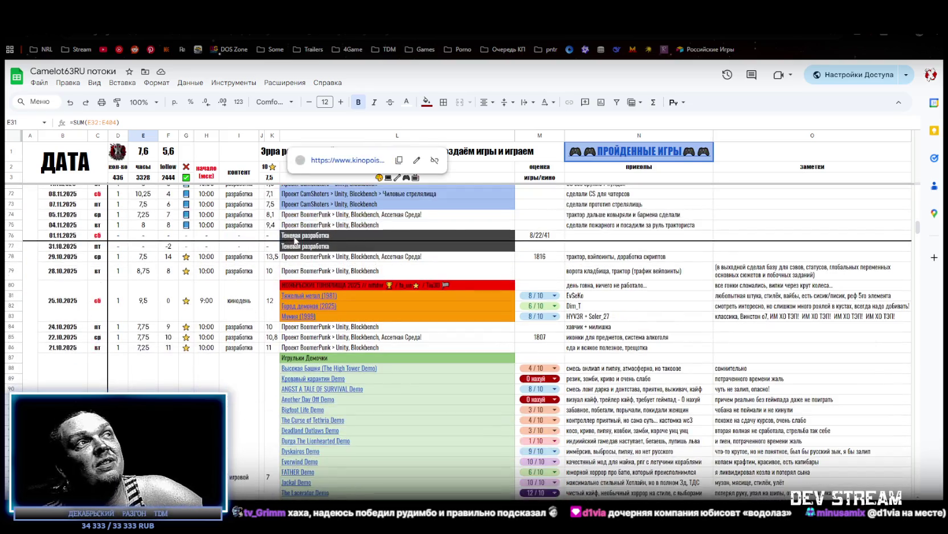
mouse_move(293, 240)
scroll(673, 333, up, 15)
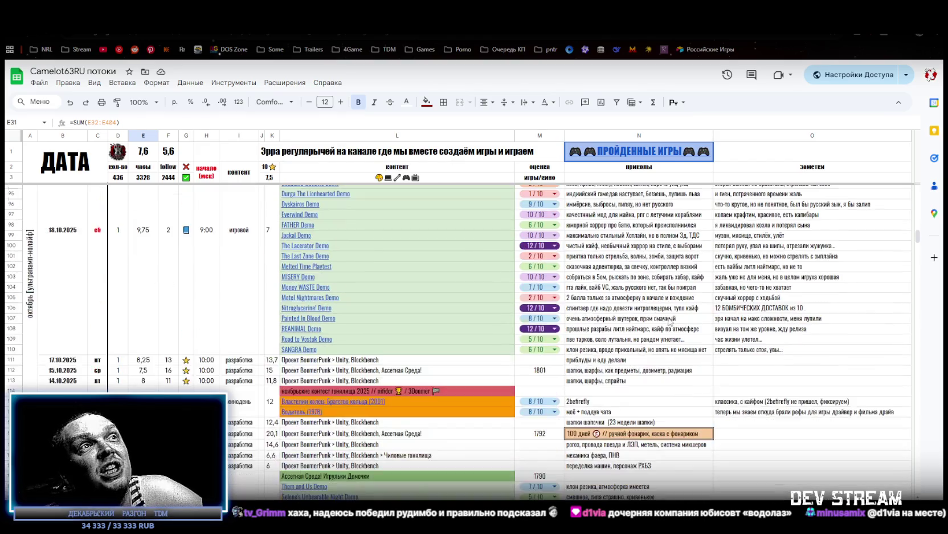
scroll(640, 333, up, 10)
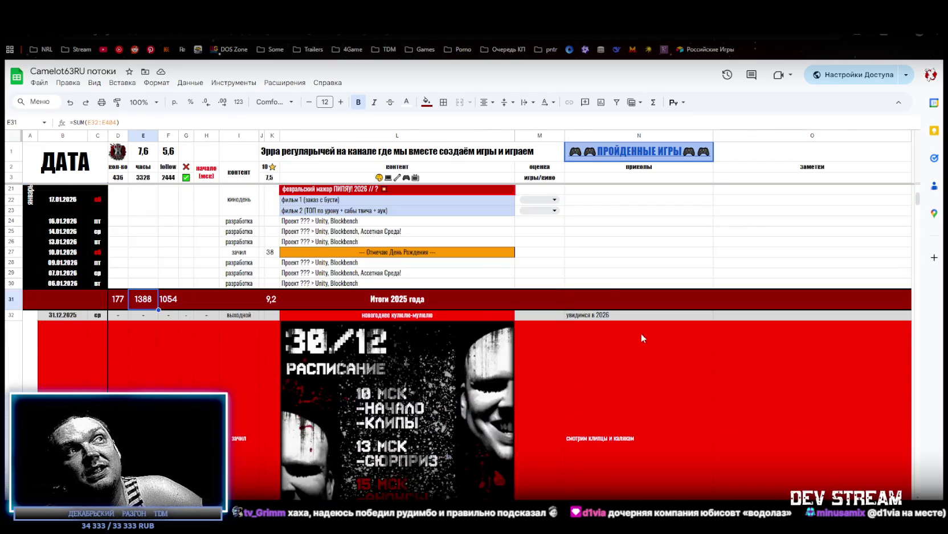
scroll(434, 279, down, 3)
scroll(713, 295, down, 5)
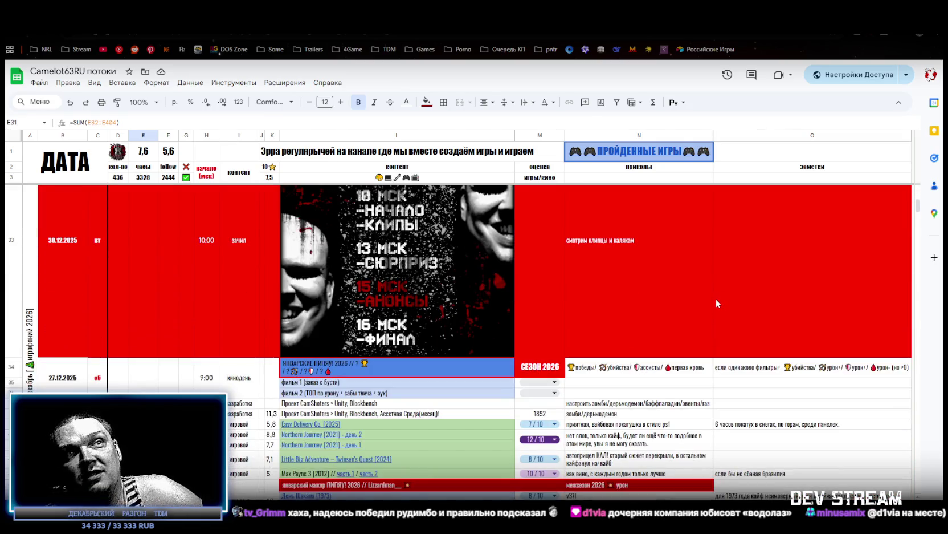
mouse_move(656, 151)
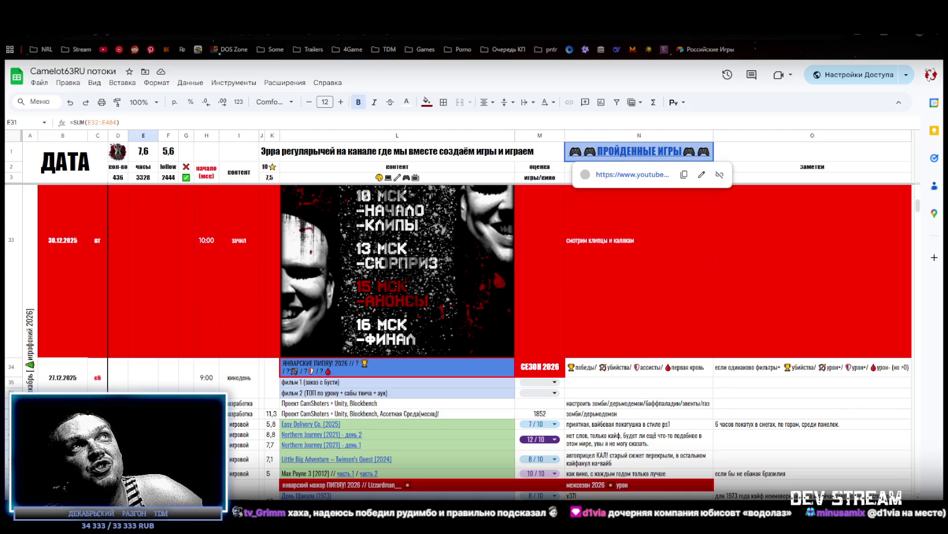
key(alt+Tab)
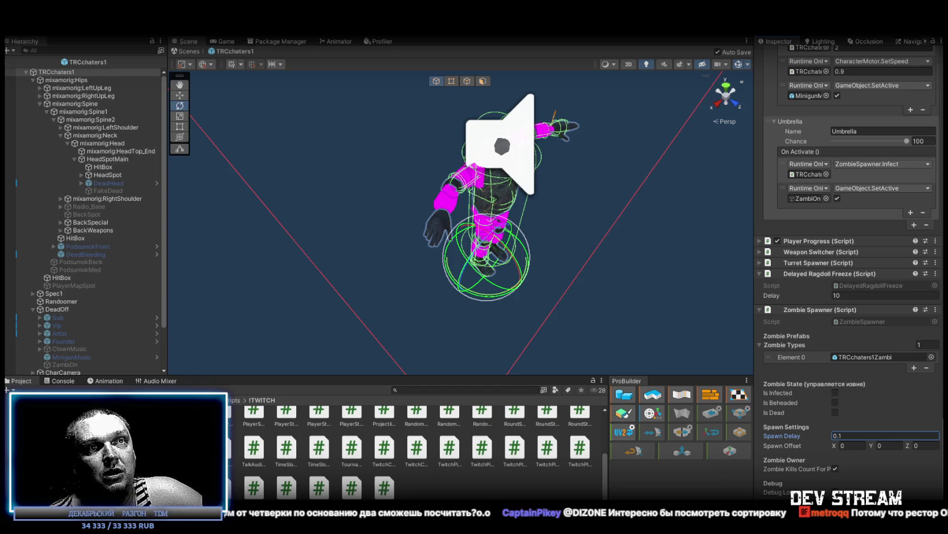
- Bring the Google Sheets stream log back in front of Unity Editor
key(alt+Tab)
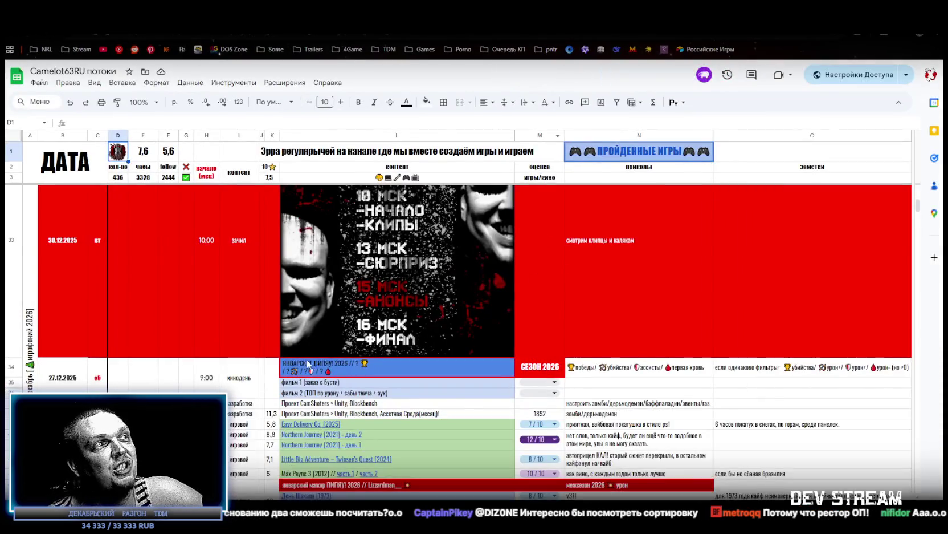
- Review the score formulas in cells K48 through K51 of the stream log
scroll(289, 340, down, 5)
click(274, 333)
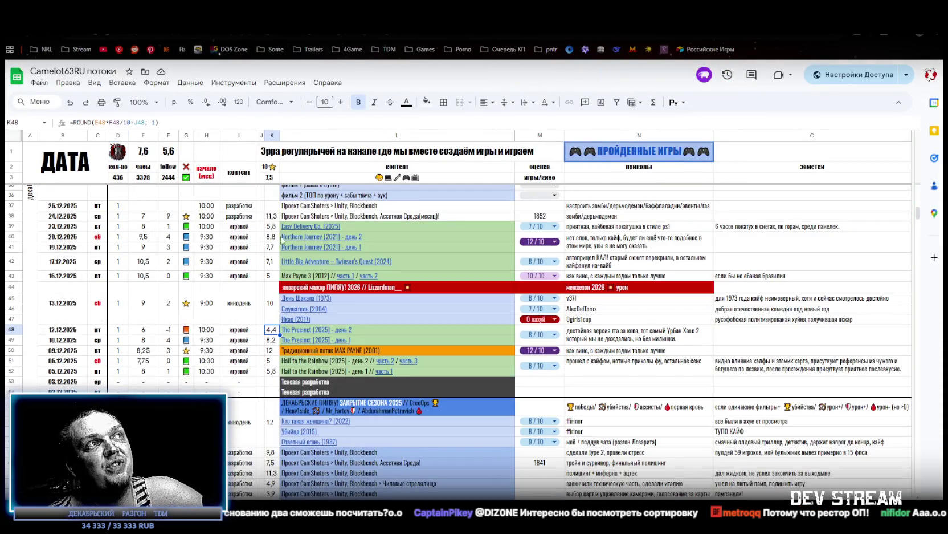
scroll(272, 327, down, 3)
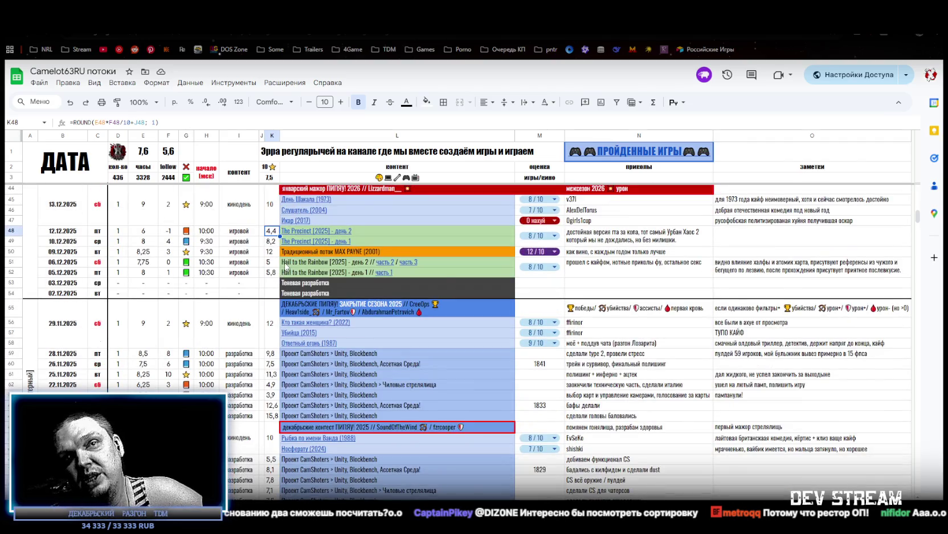
mouse_move(285, 266)
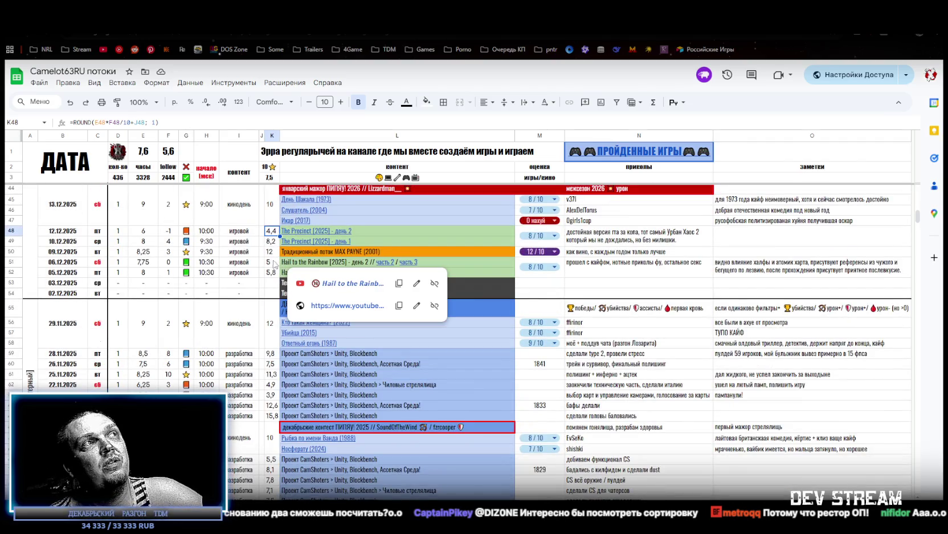
click(271, 252)
click(272, 263)
key(Up)
key(Up)
key(Up)
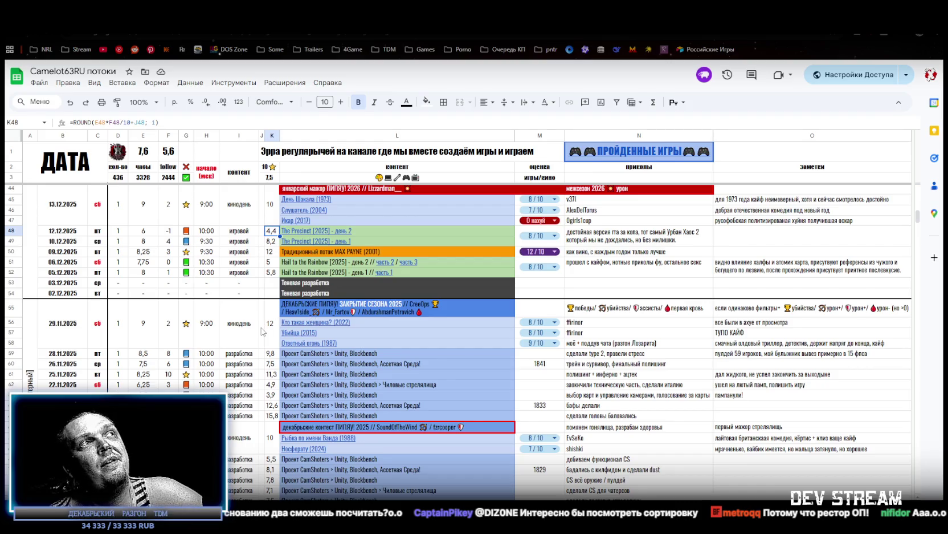
- Check the merged cells K44:K47 and G44:G47, plus the K40 rating and J40 score
scroll(263, 330, up, 2)
click(270, 304)
scroll(273, 312, up, 1)
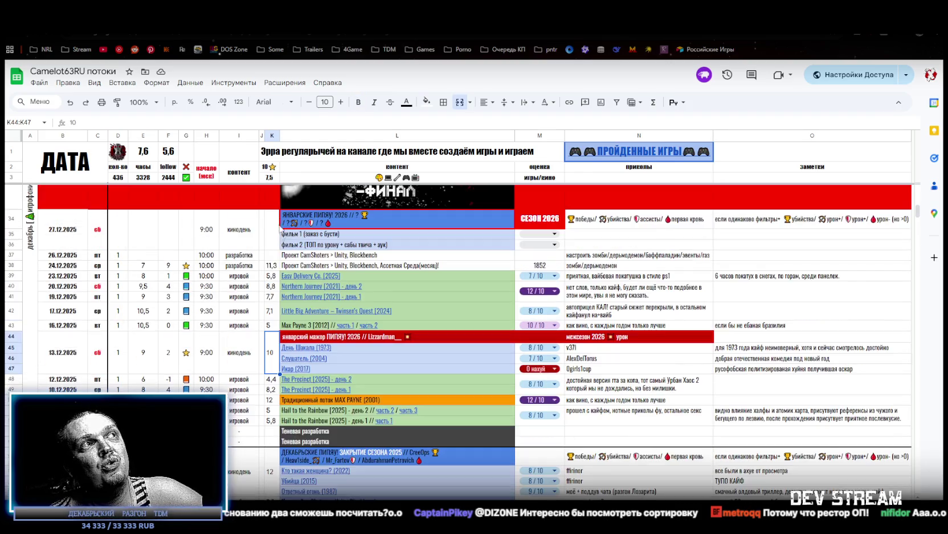
click(188, 358)
click(275, 358)
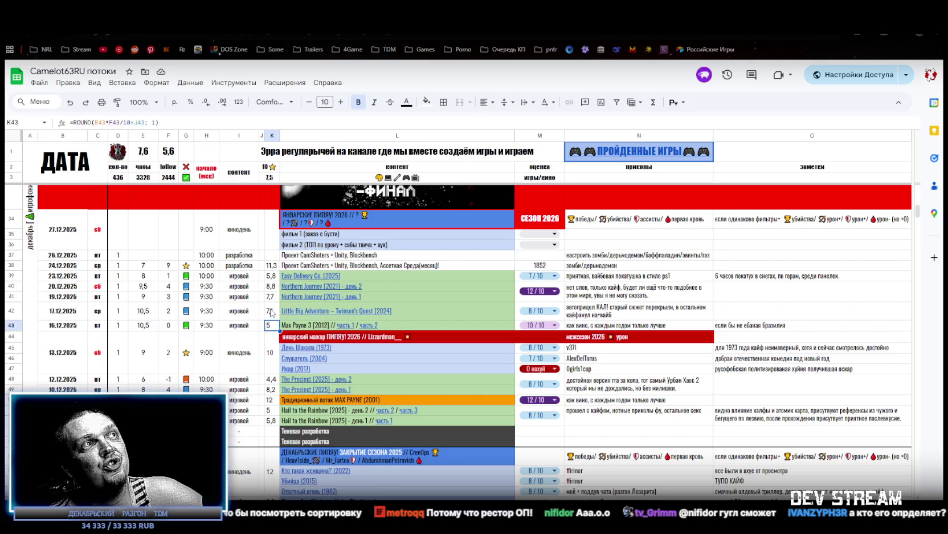
click(272, 286)
click(263, 286)
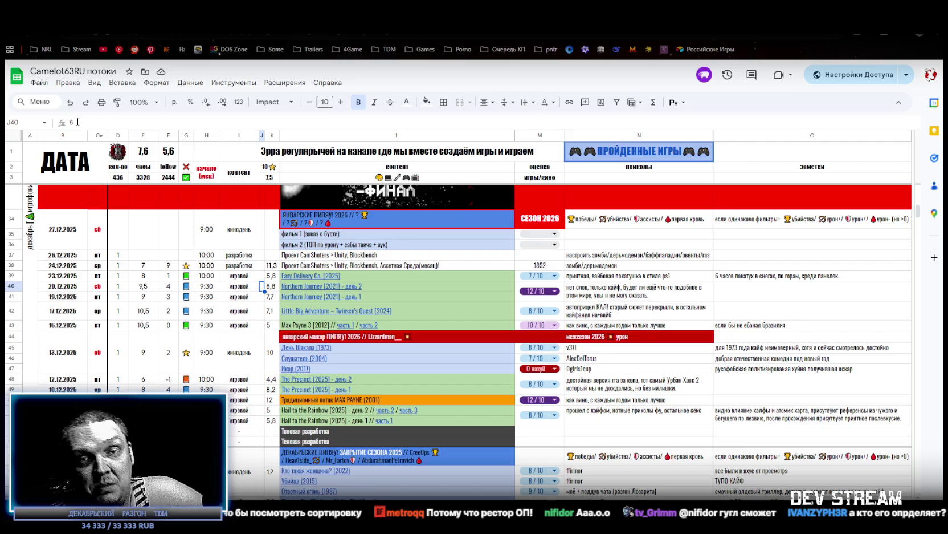
- Enter 3 as the 24.12.2025 score in J38 and copy G41's blue square marker into G38
click(262, 266)
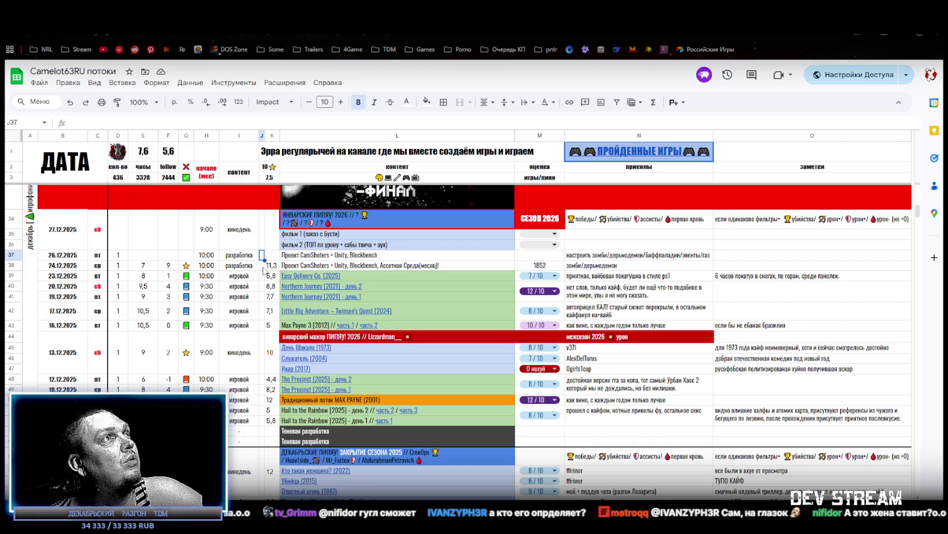
key(Return)
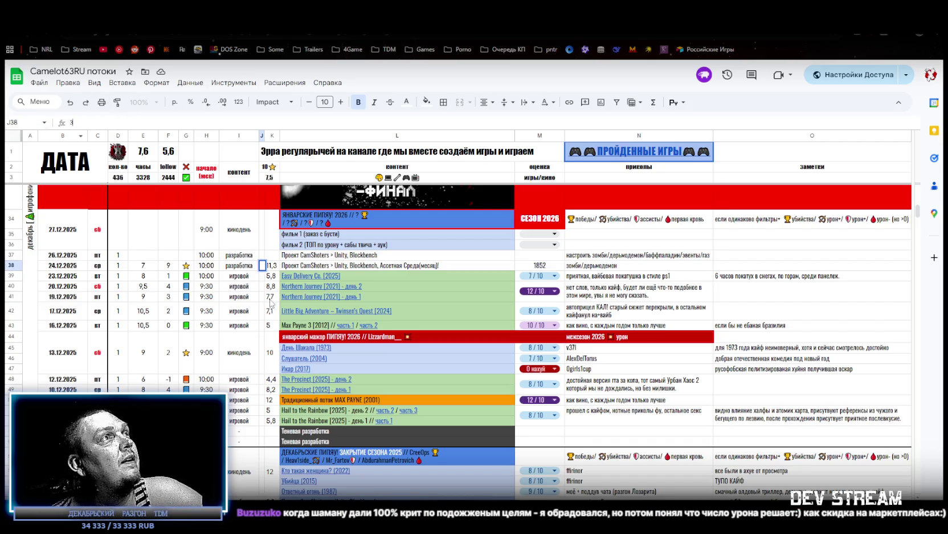
click(263, 297)
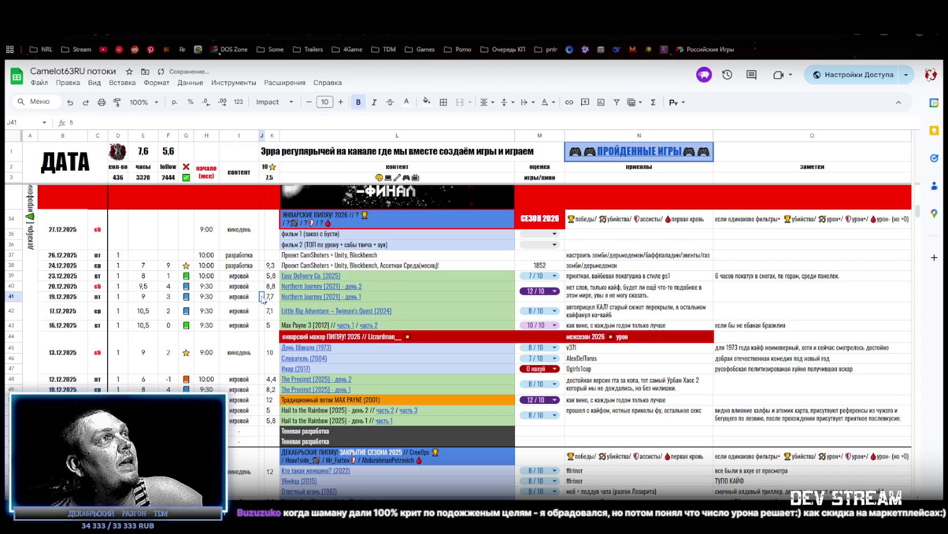
click(185, 296)
click(191, 267)
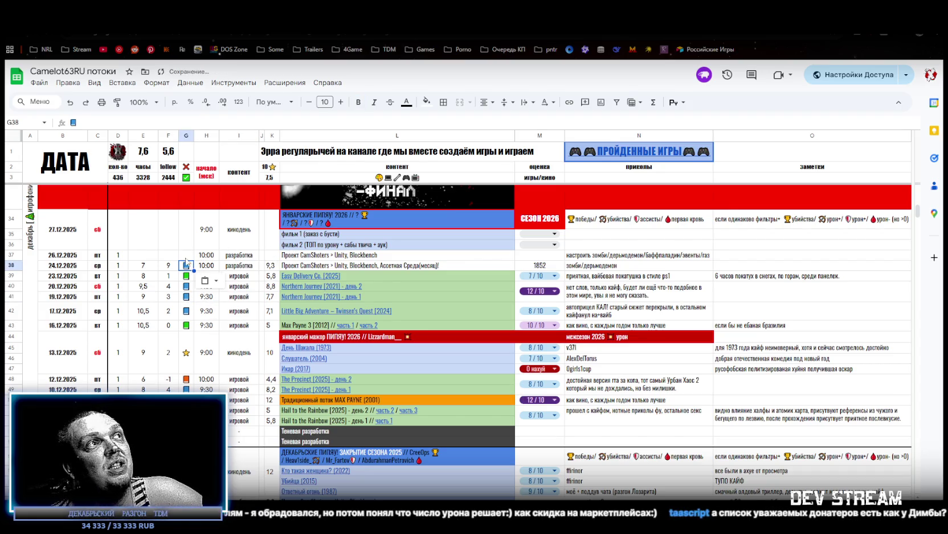
click(273, 267)
- Check the K39 rating, scroll through the log, and return to Unity Editor
click(274, 274)
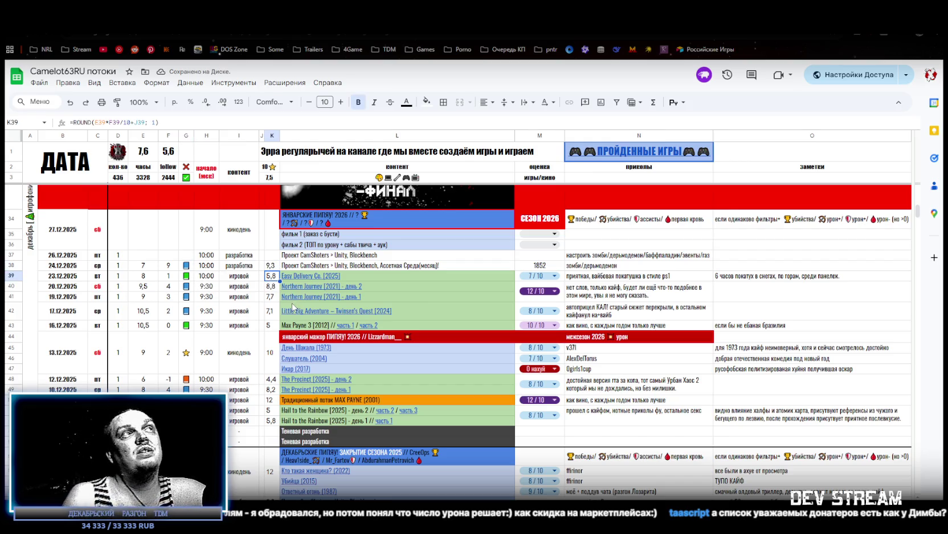
scroll(275, 321, down, 2)
scroll(282, 394, down, 2)
scroll(282, 394, up, 4)
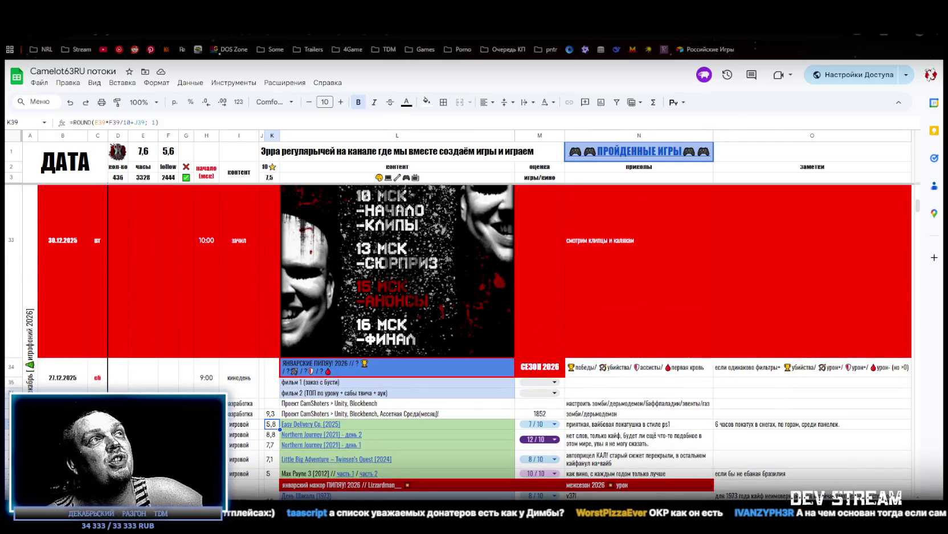
scroll(253, 457, down, 1)
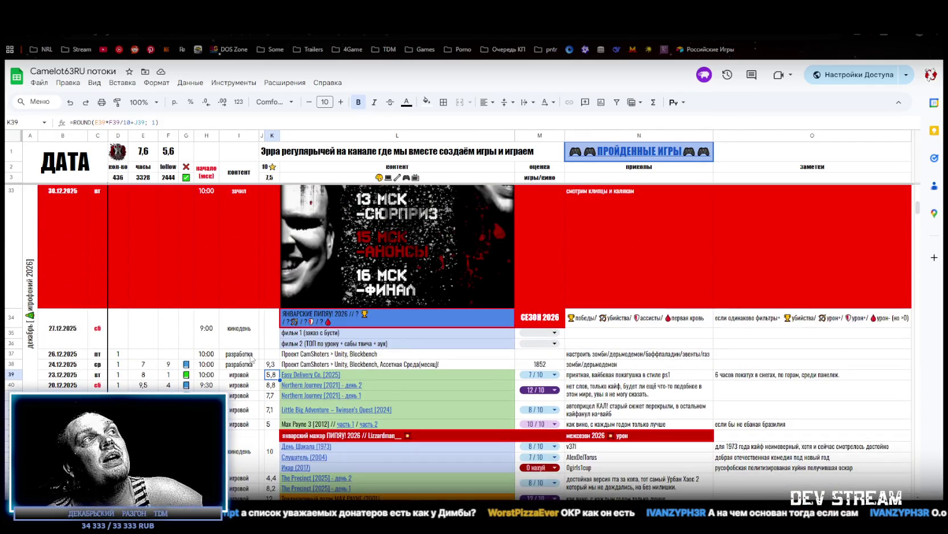
key(alt+Tab)
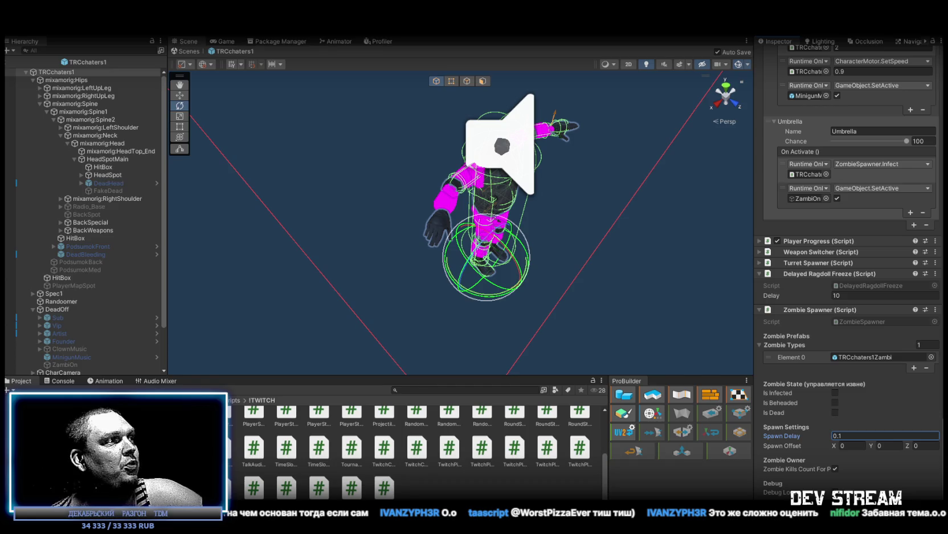
- Bring the live Twitch stream page in front of Unity Editor
key(alt+Tab)
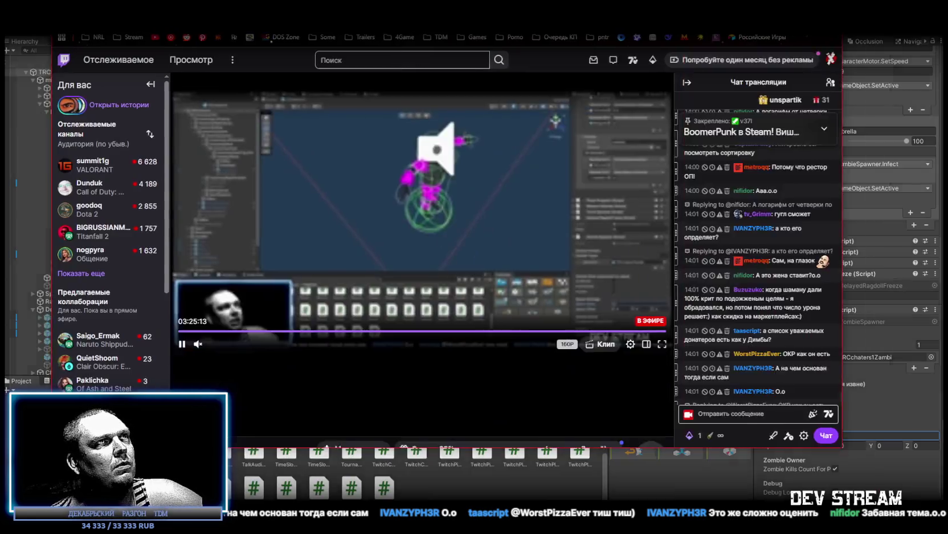
- Scroll the Twitch stream page to check the stream and chat
scroll(447, 456, down, 5)
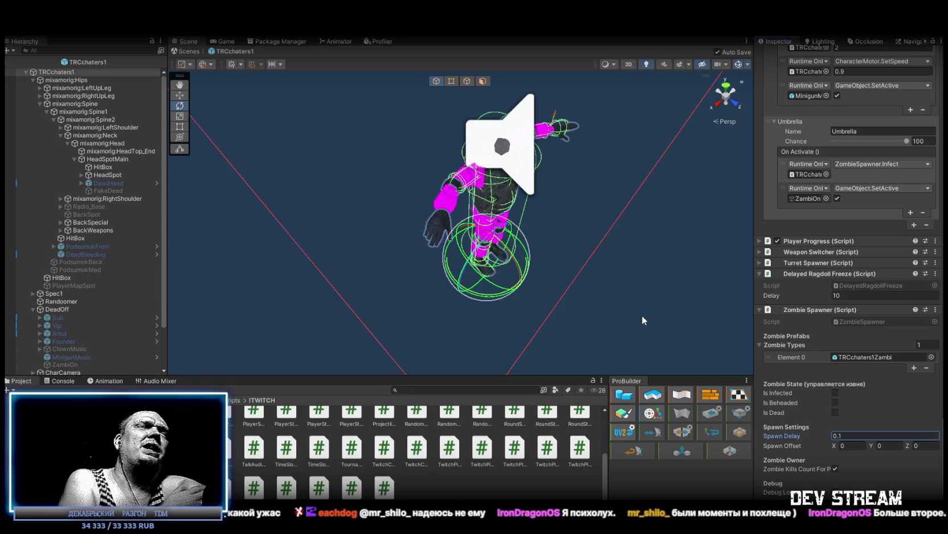
- Select the TRCchaters1 root and orbit the Scene view to frame the whole character
mouse_move(602, 261)
mouse_down()
mouse_move(593, 216)
mouse_move(513, 218)
mouse_move(495, 196)
mouse_move(490, 228)
mouse_move(484, 205)
mouse_move(491, 237)
mouse_move(381, 221)
mouse_up()
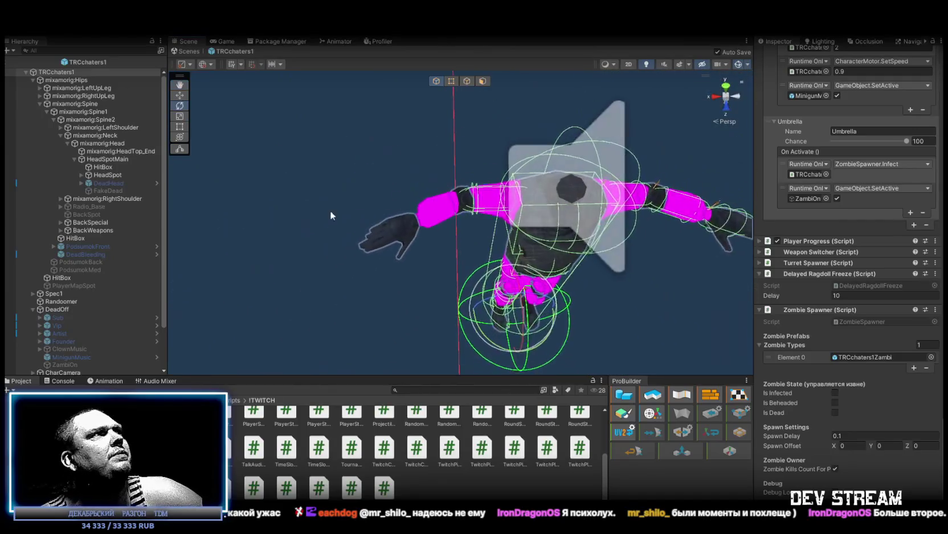
click(52, 71)
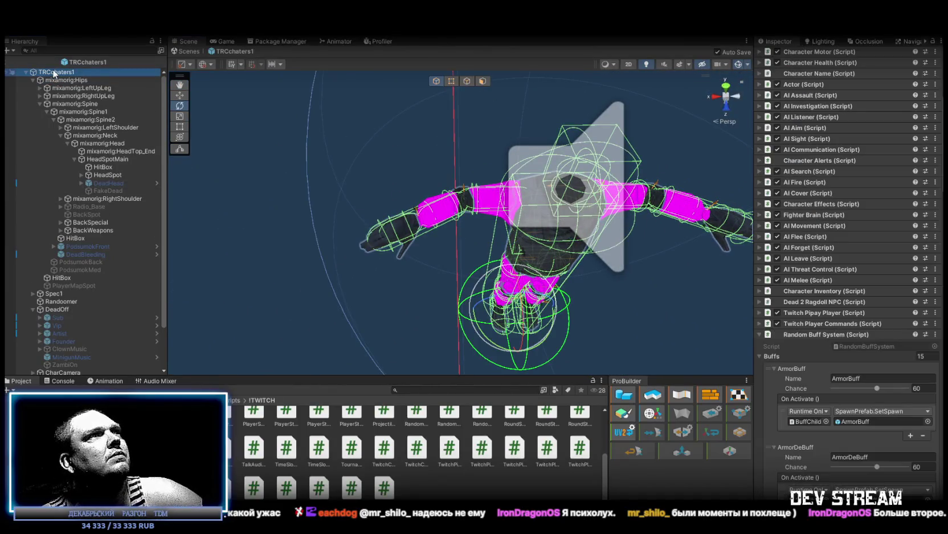
mouse_move(387, 206)
mouse_down()
mouse_move(467, 221)
mouse_move(556, 182)
mouse_move(519, 196)
mouse_move(471, 195)
mouse_up()
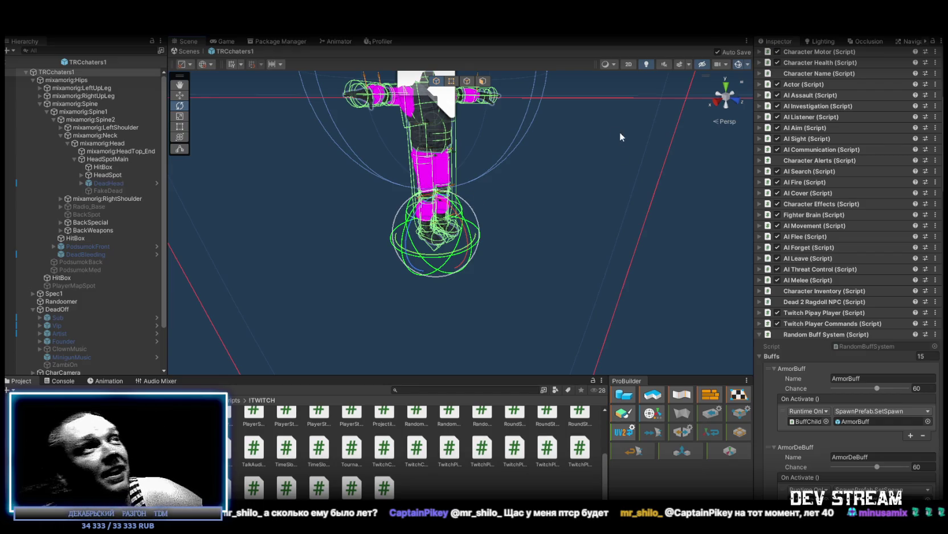
mouse_move(620, 132)
mouse_down()
mouse_move(536, 226)
mouse_move(552, 275)
mouse_move(496, 311)
mouse_up()
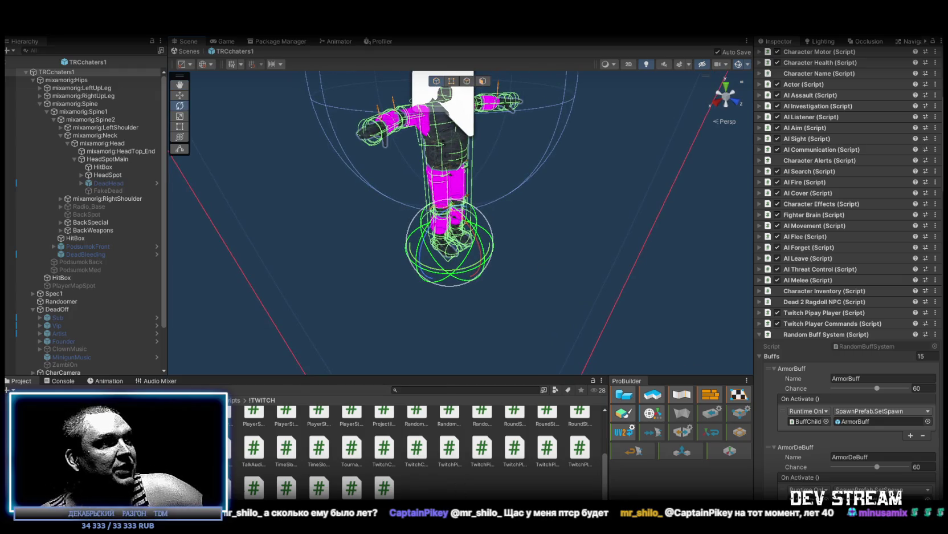
key(alt+Tab)
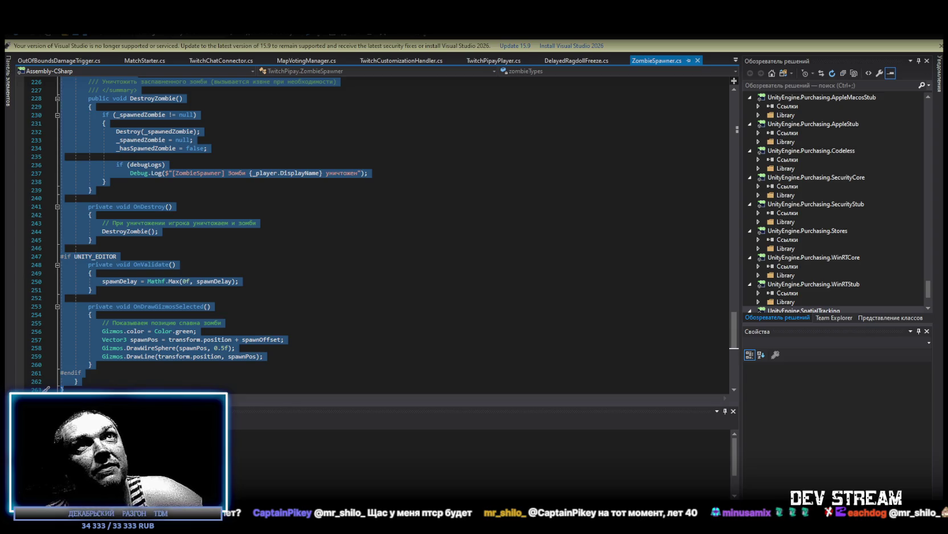
key(alt+Tab)
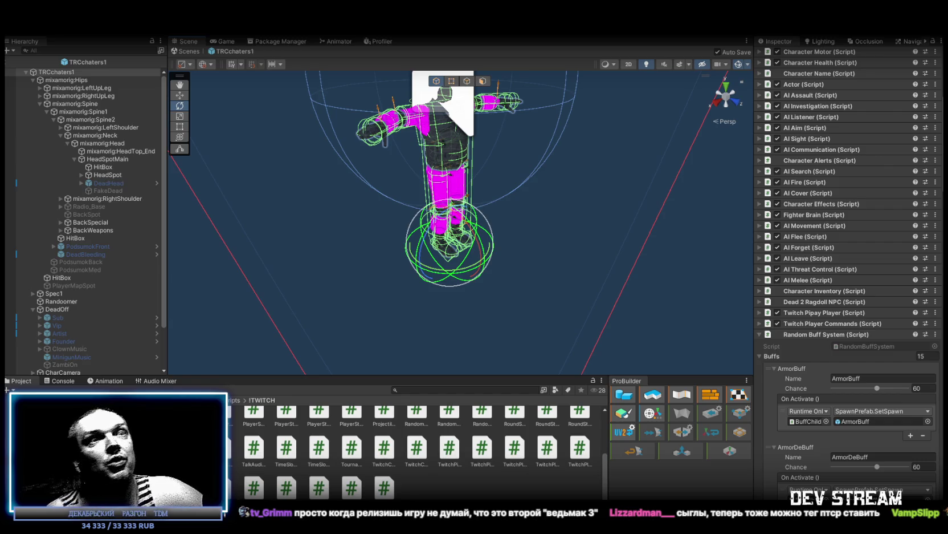
- Scroll down the Inspector, then bring the Asset Store gifts page in Chrome to the front
scroll(801, 361, down, 15)
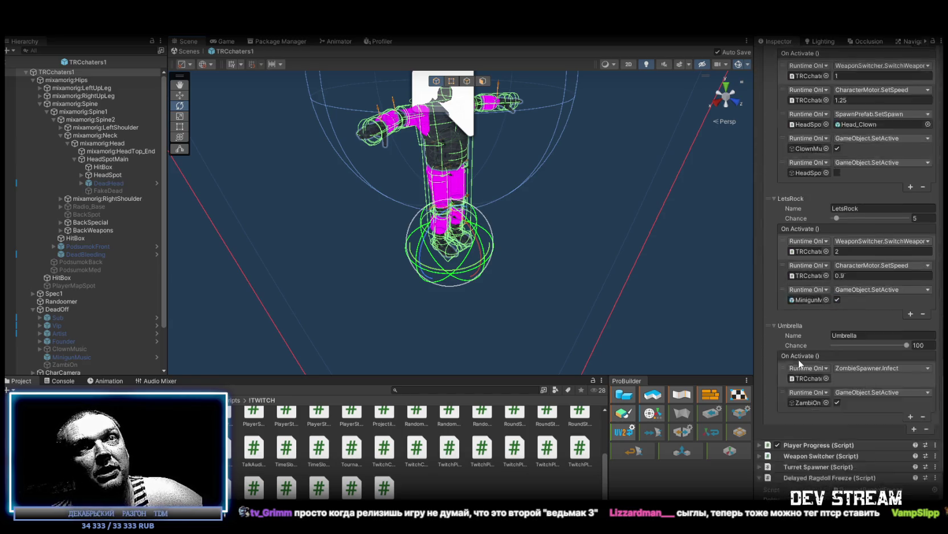
scroll(799, 359, down, 6)
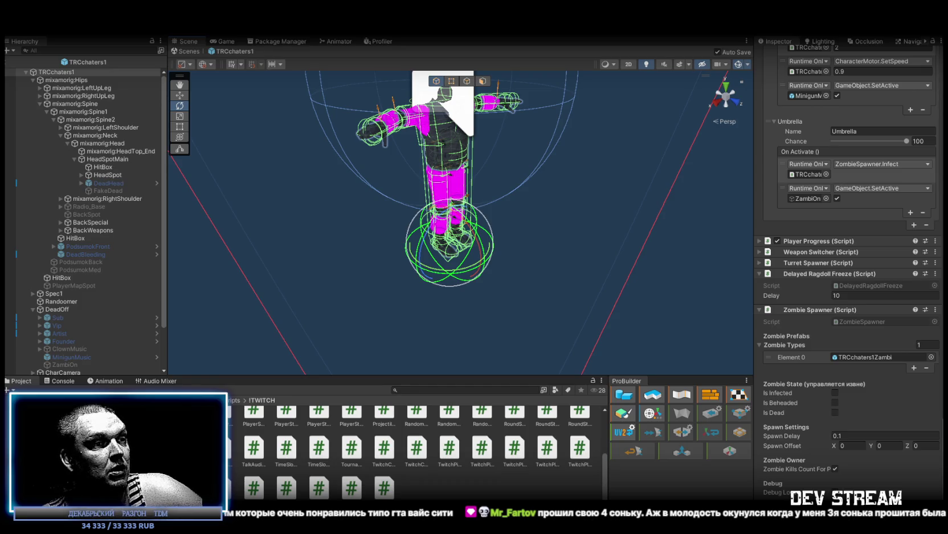
key(alt+Tab)
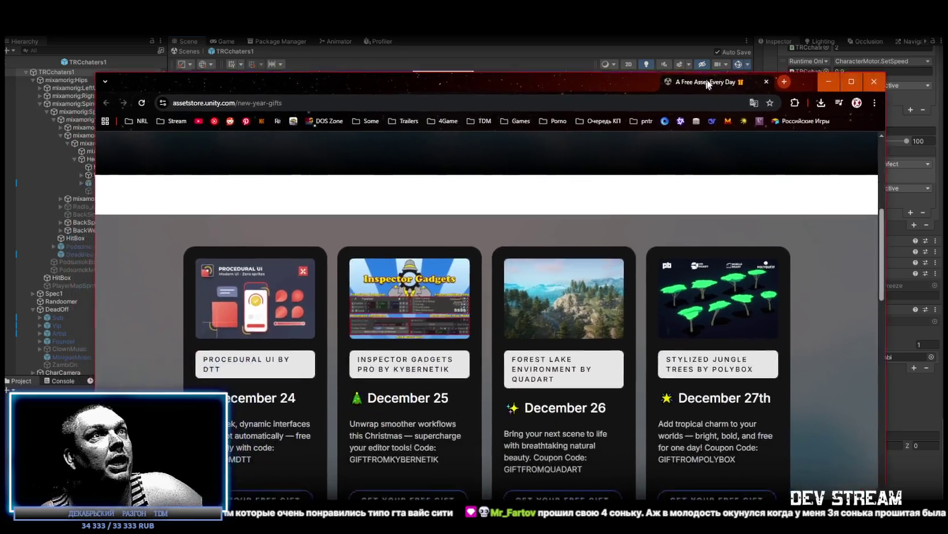
- Maximize the browser and scroll through the December 24–31 free gift cards
double_click(676, 84)
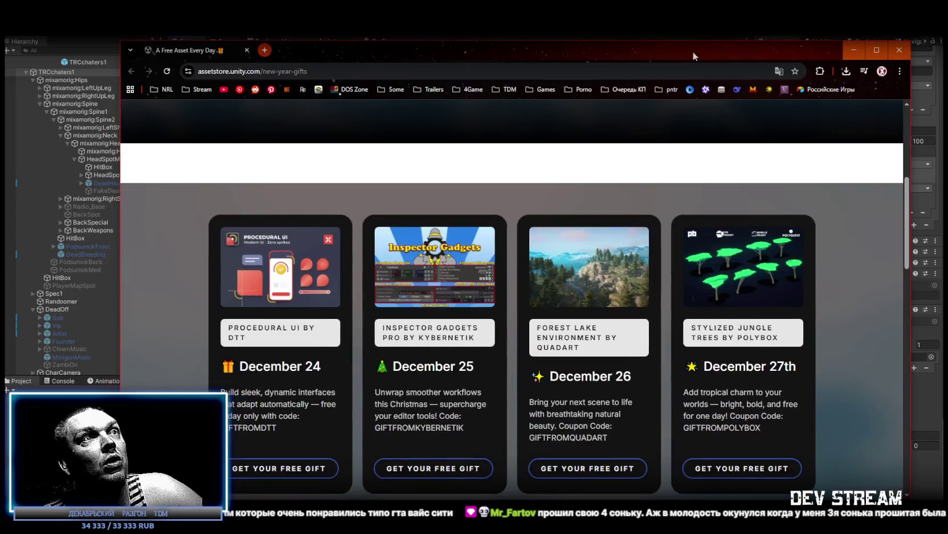
scroll(584, 281, down, 5)
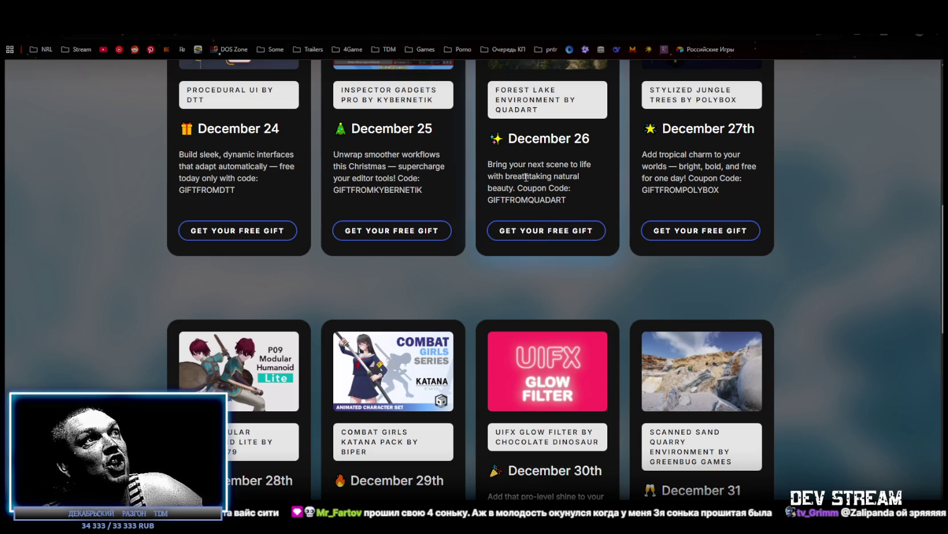
scroll(546, 231, down, 3)
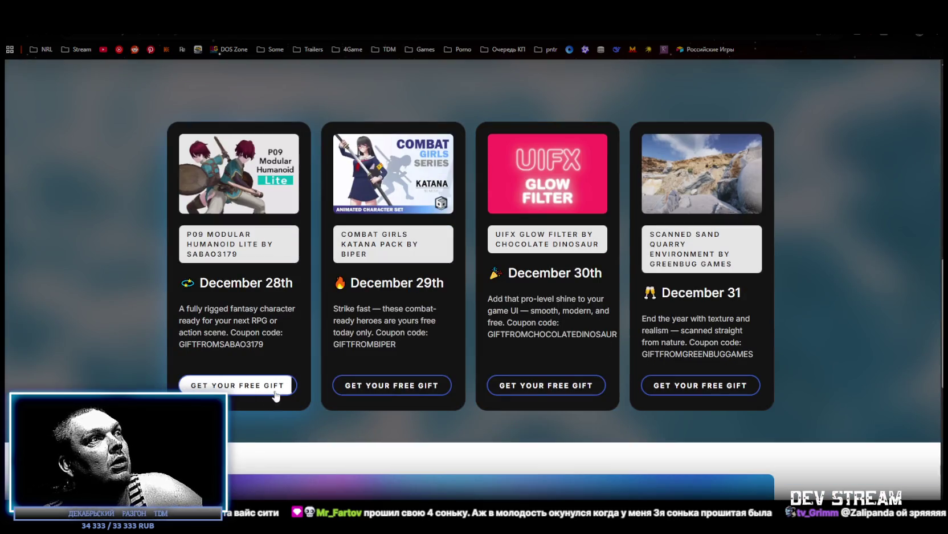
scroll(594, 382, up, 5)
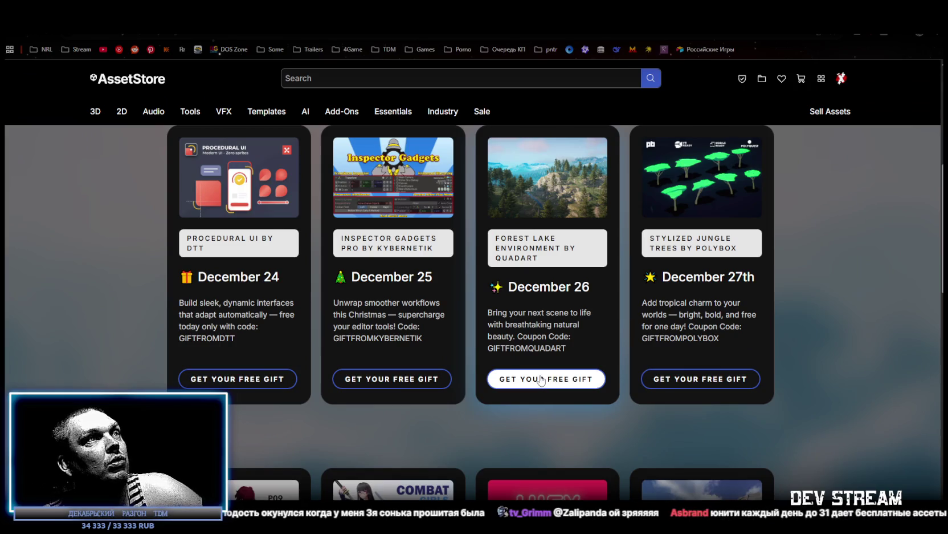
- Open the December 26 ForestLake gift and scroll through its $34.99 product page
click(541, 379)
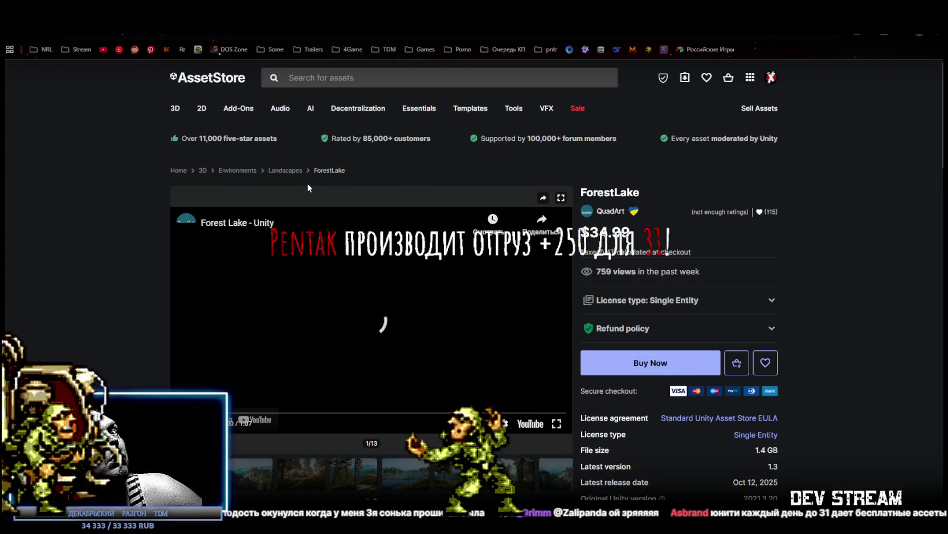
scroll(308, 187, down, 3)
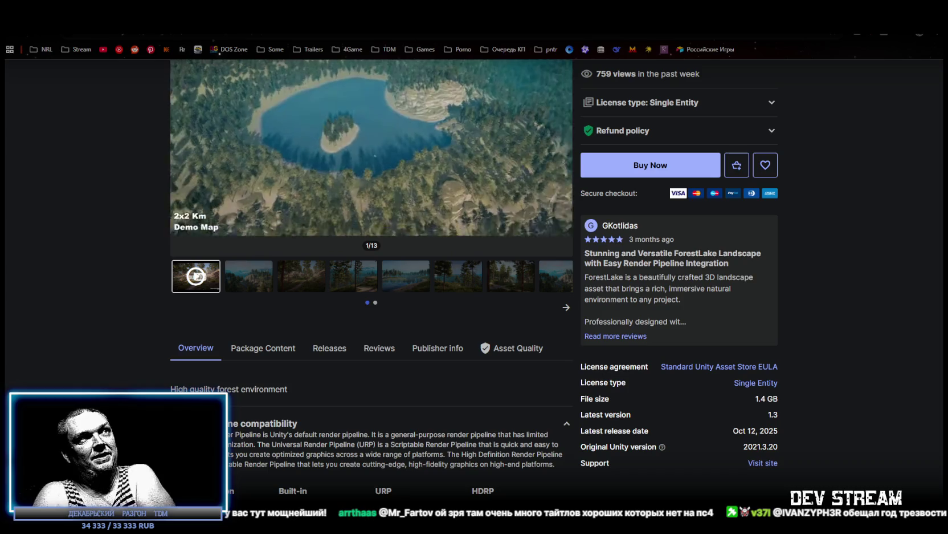
scroll(394, 313, up, 3)
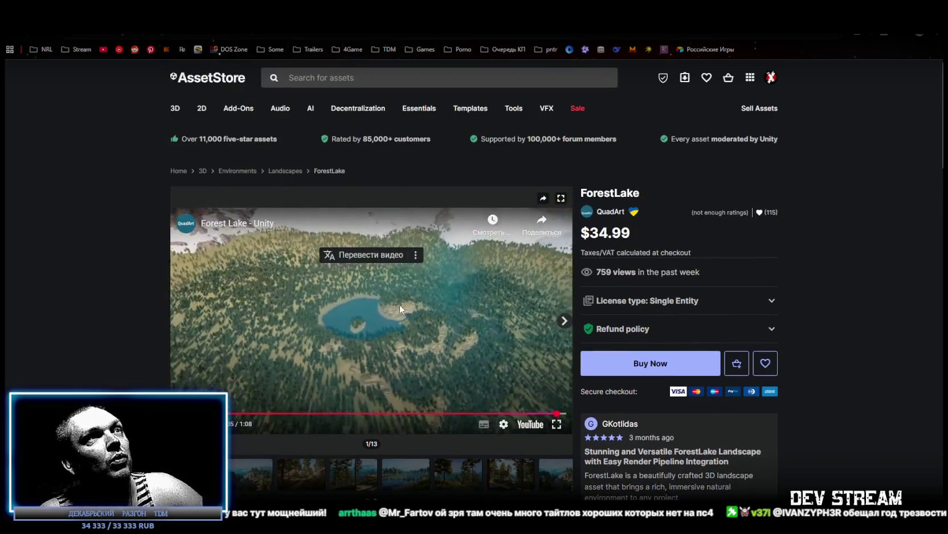
- Copy the GIFTFROMQUADART coupon, start buying ForestLake, then switch to the Steamworks sales report
key(ctrl+Tab)
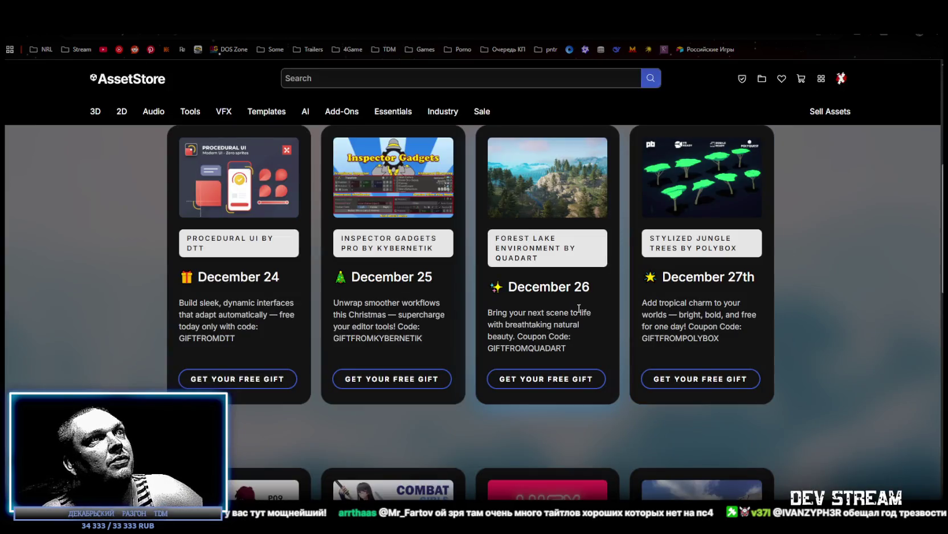
double_click(513, 349)
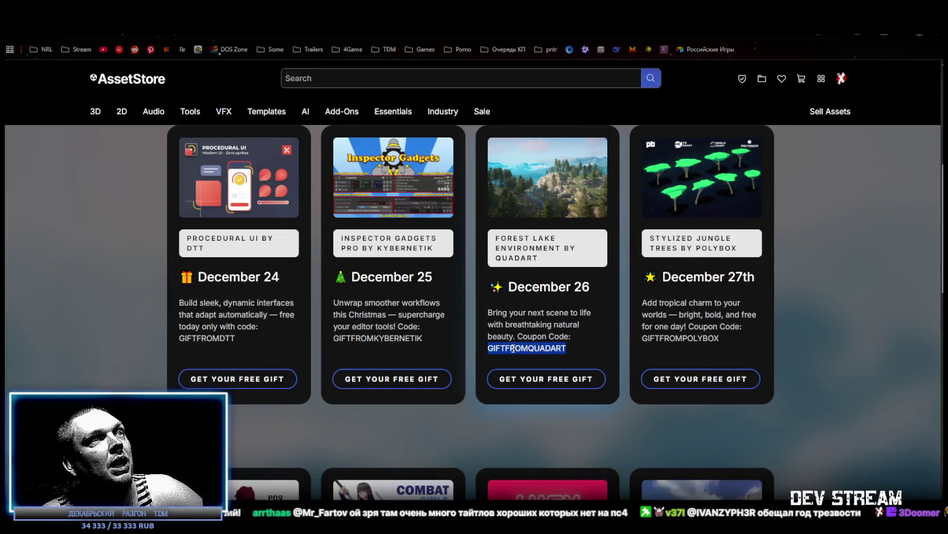
key(ctrl+shift+Tab)
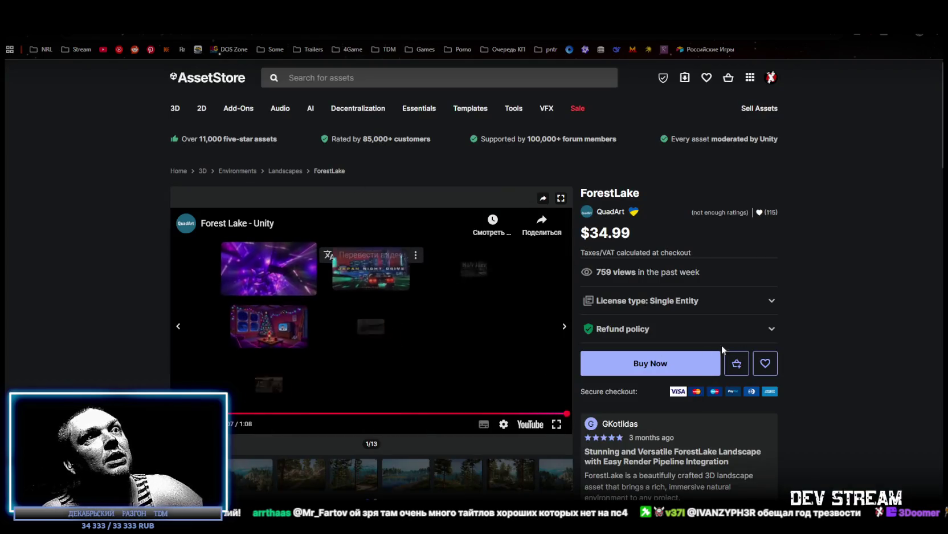
click(716, 354)
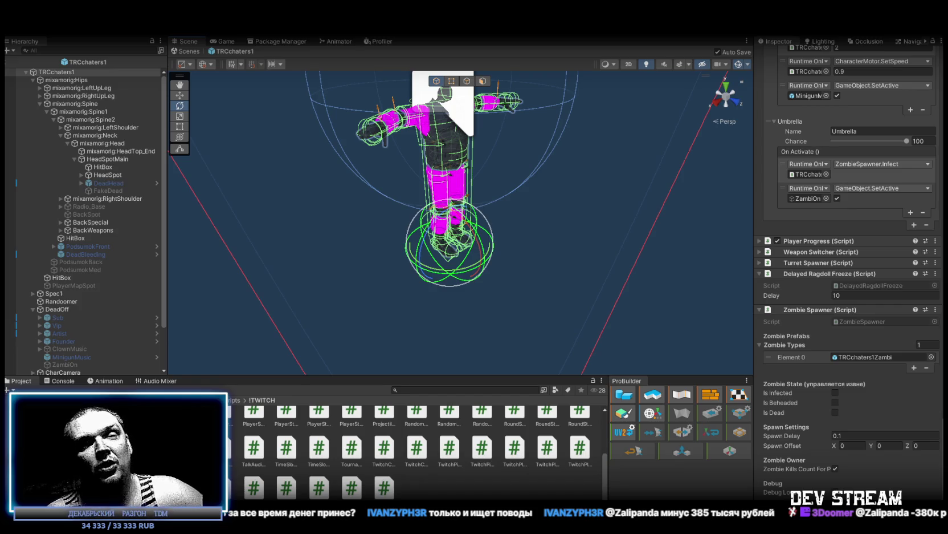
key(alt+Tab)
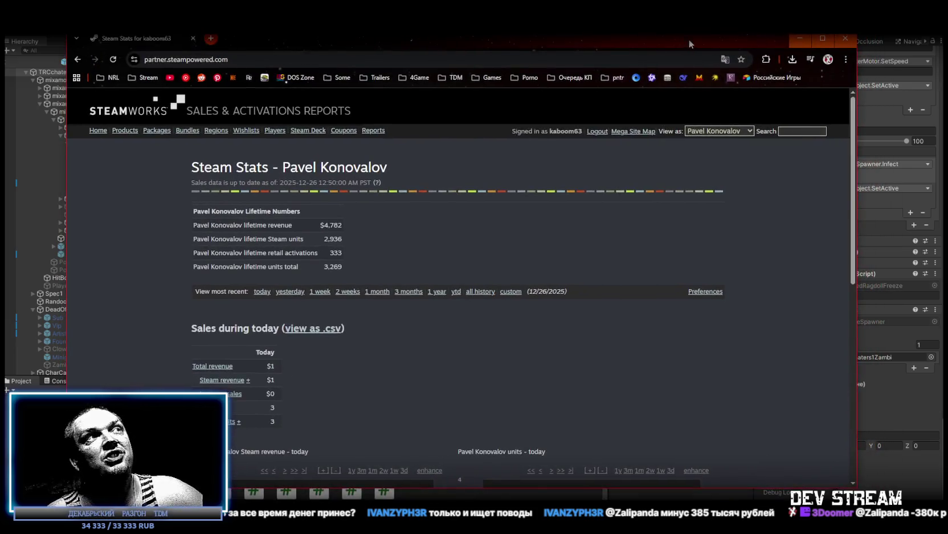
- Review Tell Some Story: Foz's lifetime units and revenue, then show the last 2 weeks' sales
double_click(346, 238)
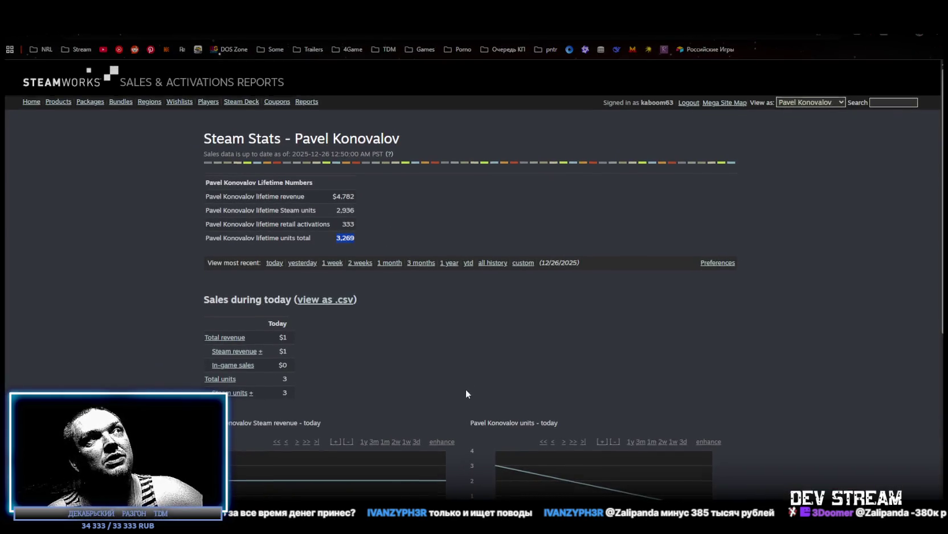
scroll(465, 389, down, 6)
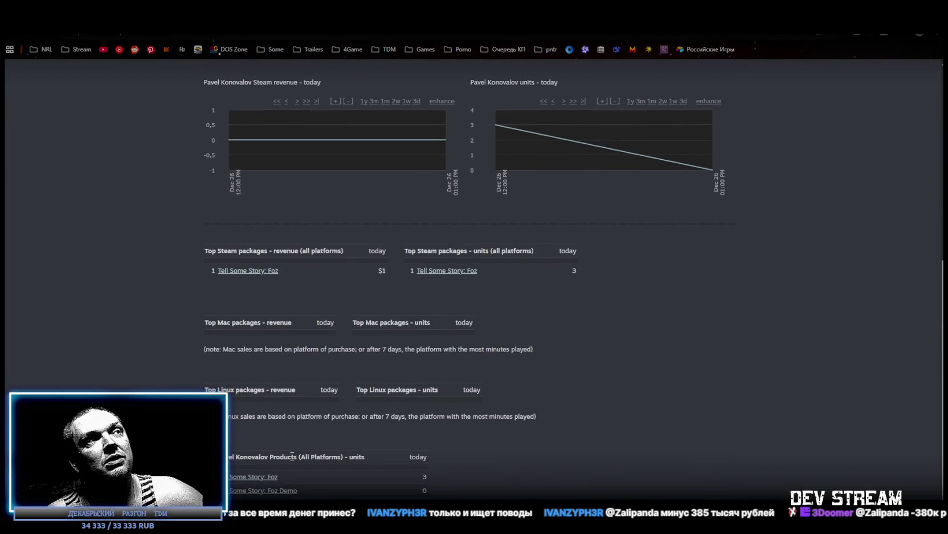
click(260, 477)
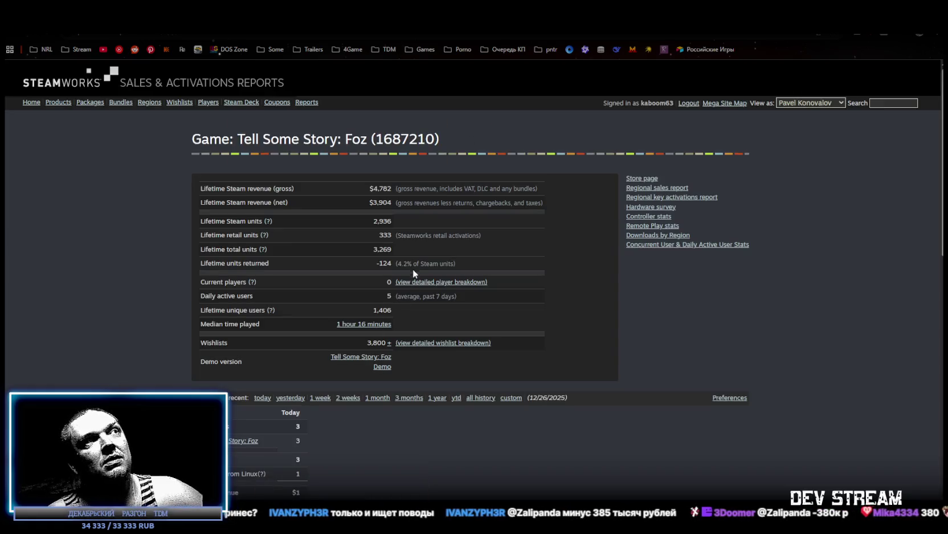
drag(374, 203, 393, 202)
click(391, 202)
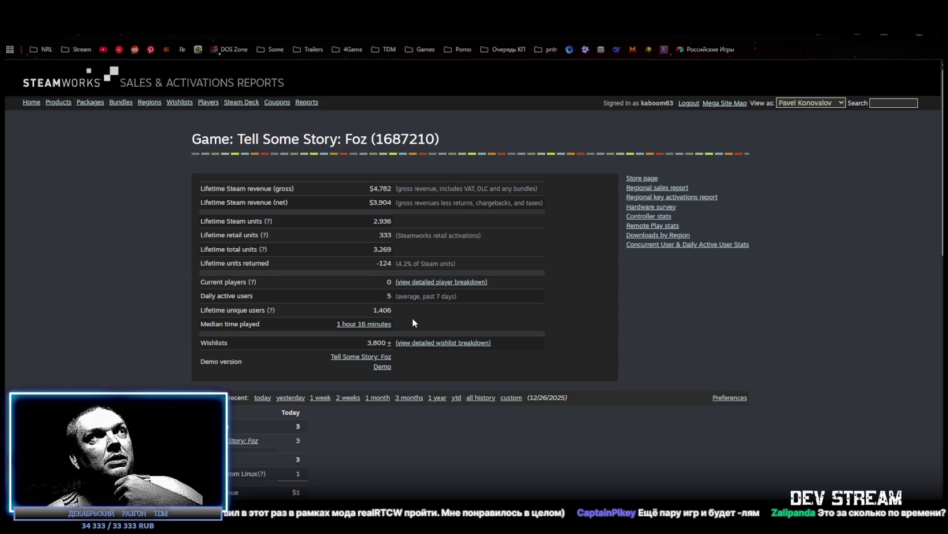
scroll(412, 320, down, 1)
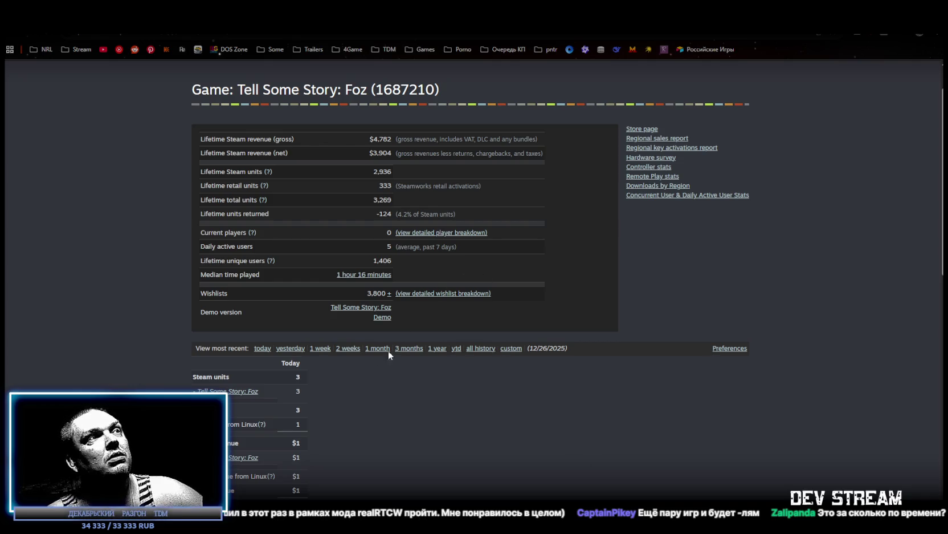
click(345, 348)
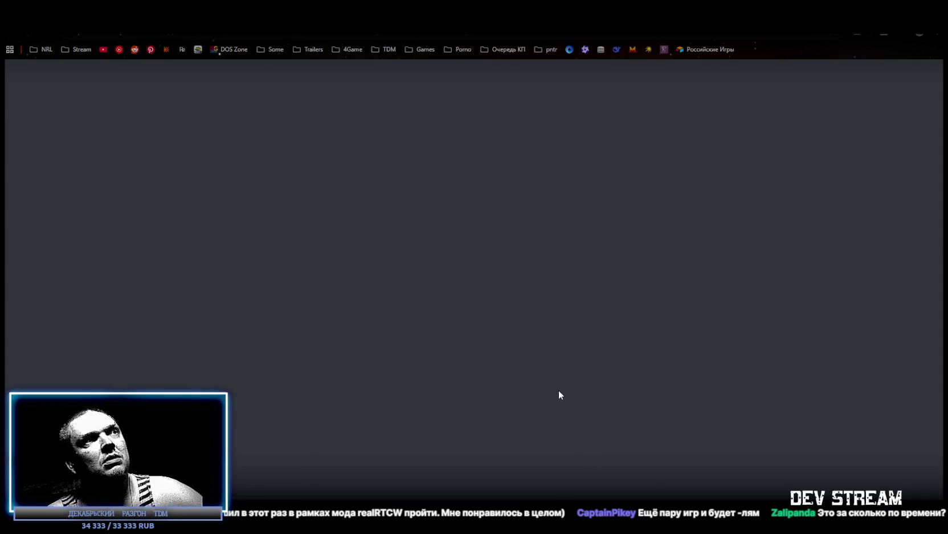
- Switch the Foz sales report to the most recent 2 weeks and review its units-sold chart
scroll(482, 377, down, 4)
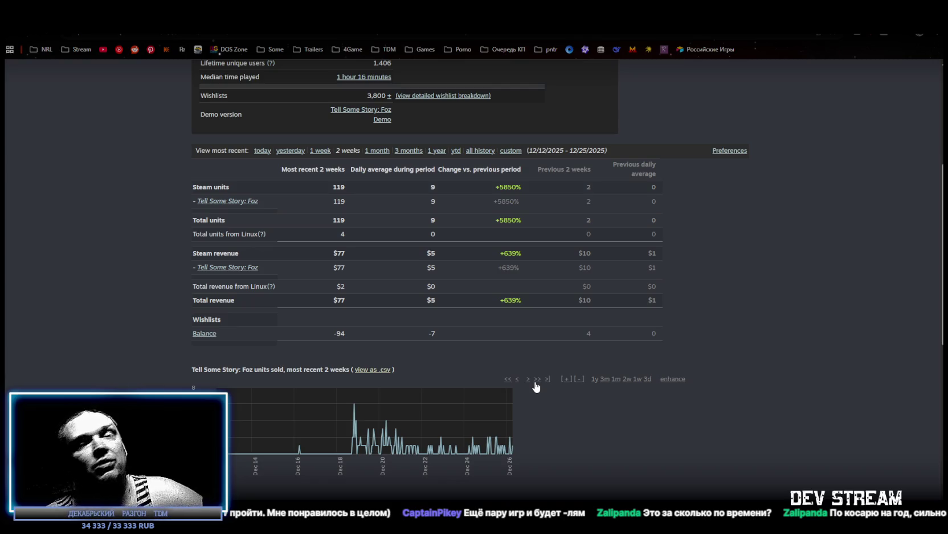
click(537, 381)
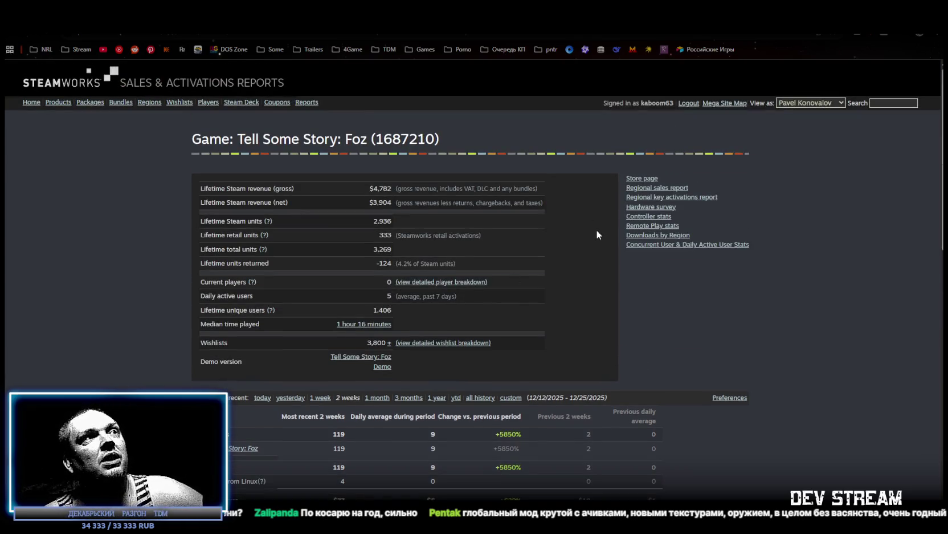
scroll(597, 232, down, 1)
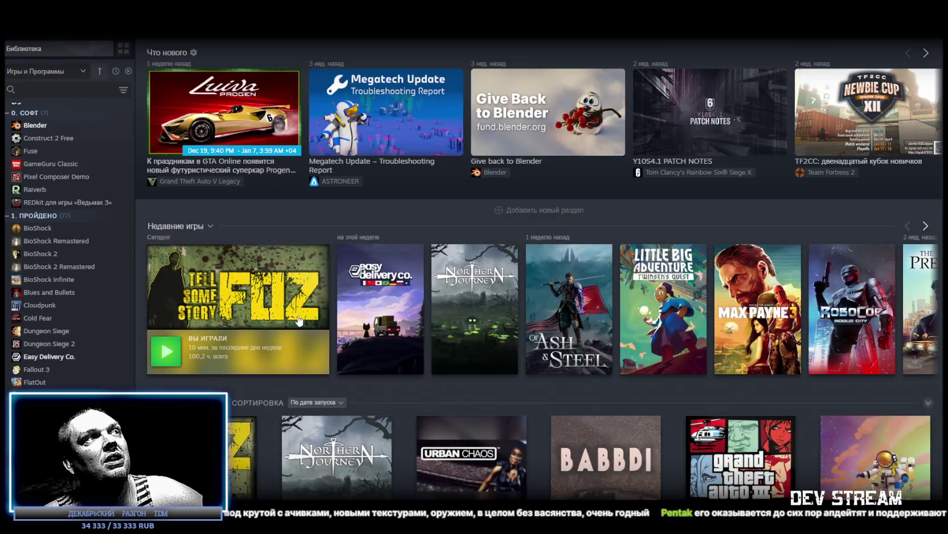
- Browse the Tell Some Story: Foz store page in the Steam client, then return to the Steamworks report
click(260, 271)
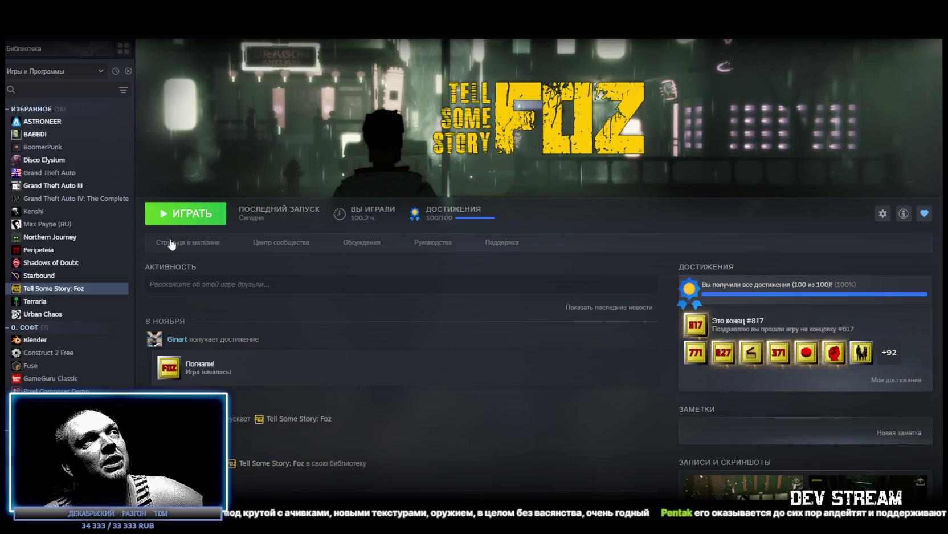
click(178, 242)
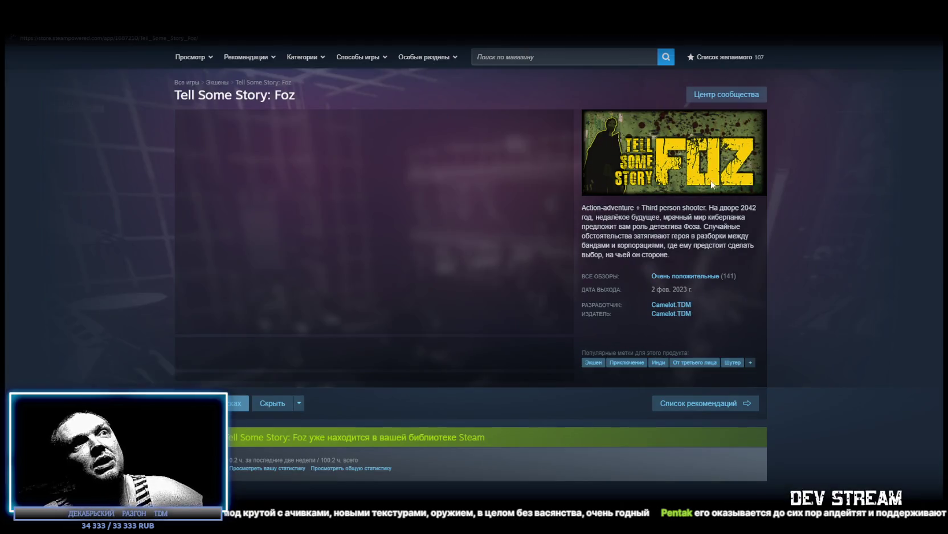
scroll(824, 234, down, 1)
scroll(801, 202, down, 1)
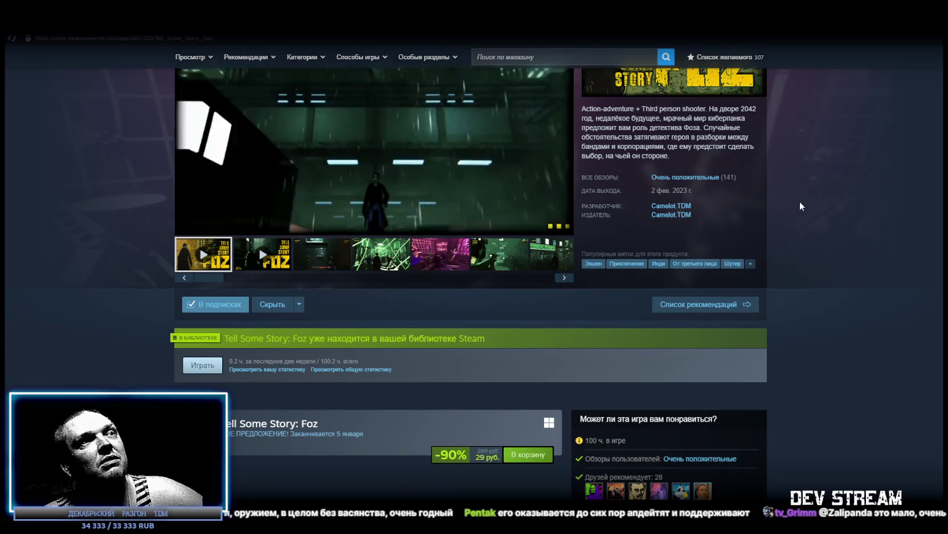
scroll(491, 357, down, 2)
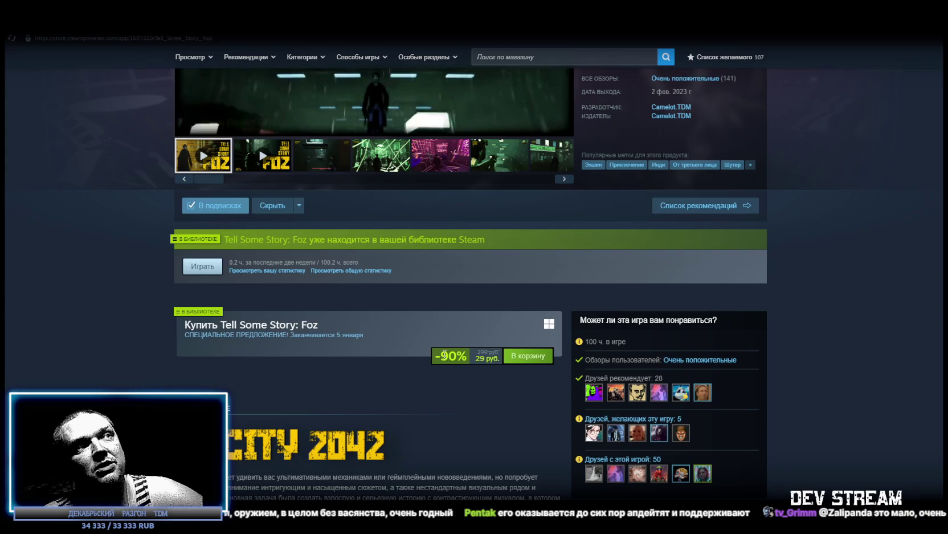
key(alt+Tab)
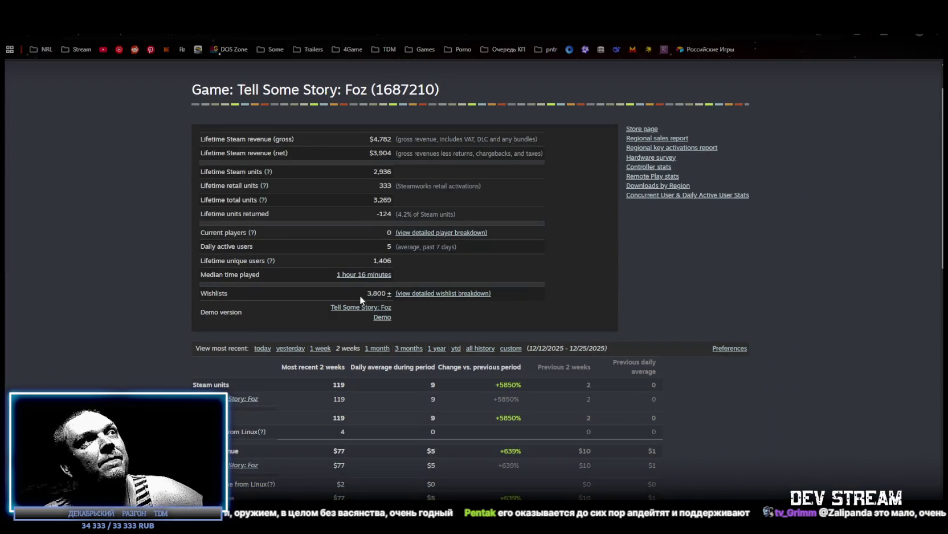
drag(365, 293, 387, 295)
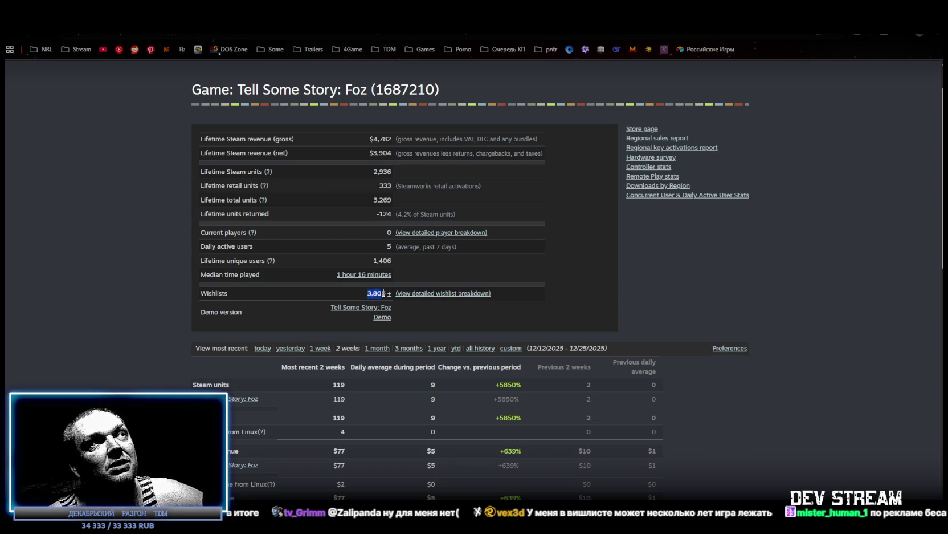
click(554, 296)
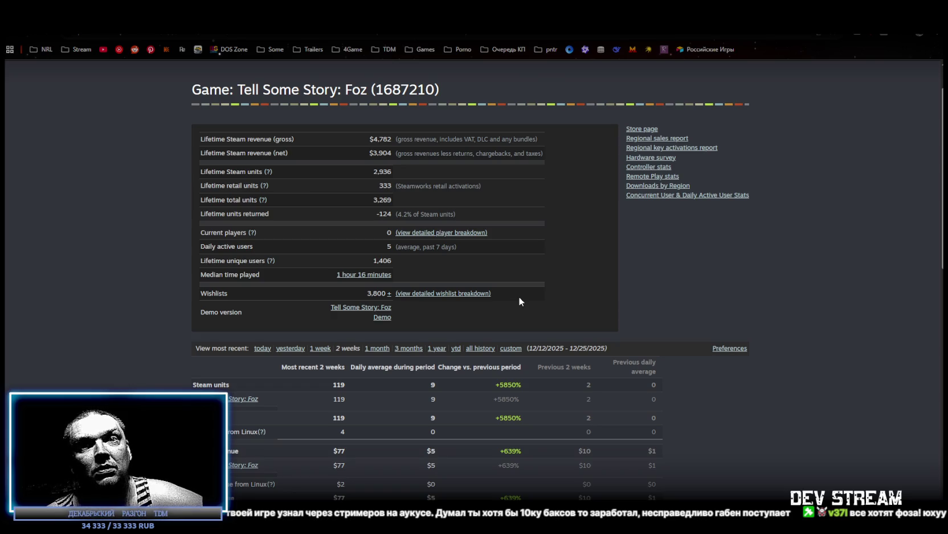
scroll(572, 345, up, 1)
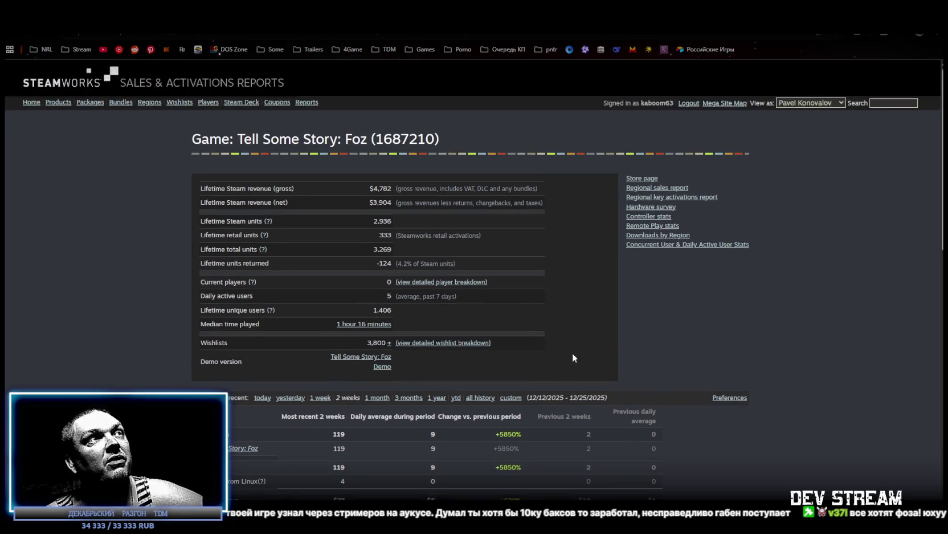
scroll(568, 355, down, 1)
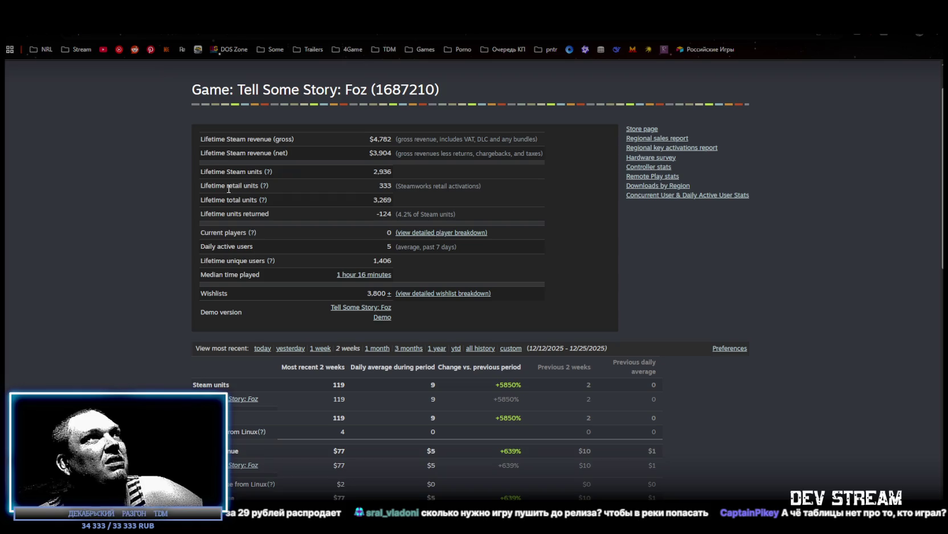
scroll(164, 201, up, 1)
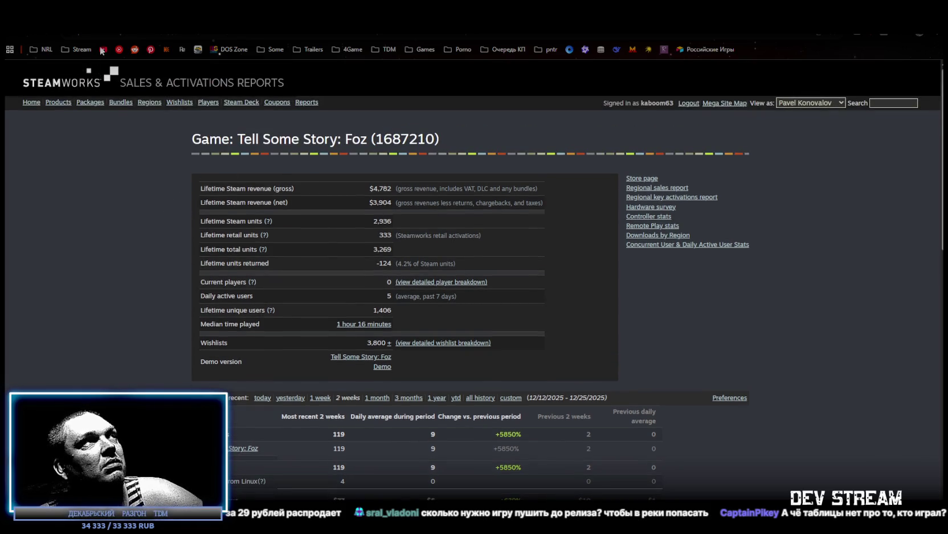
mouse_move(228, 12)
mouse_down()
mouse_move(228, 151)
mouse_move(255, 136)
mouse_up()
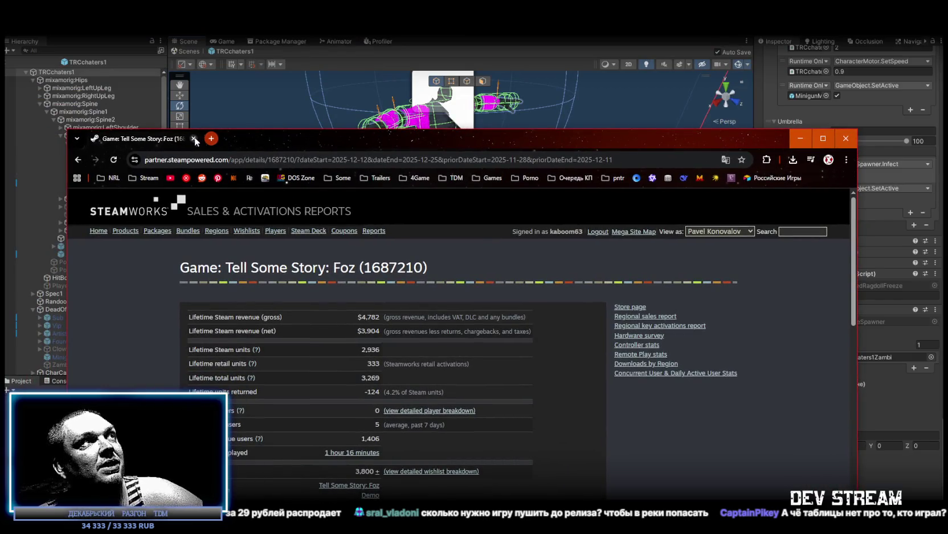
- Close the browser window holding the Foz Steamworks sales report
click(194, 138)
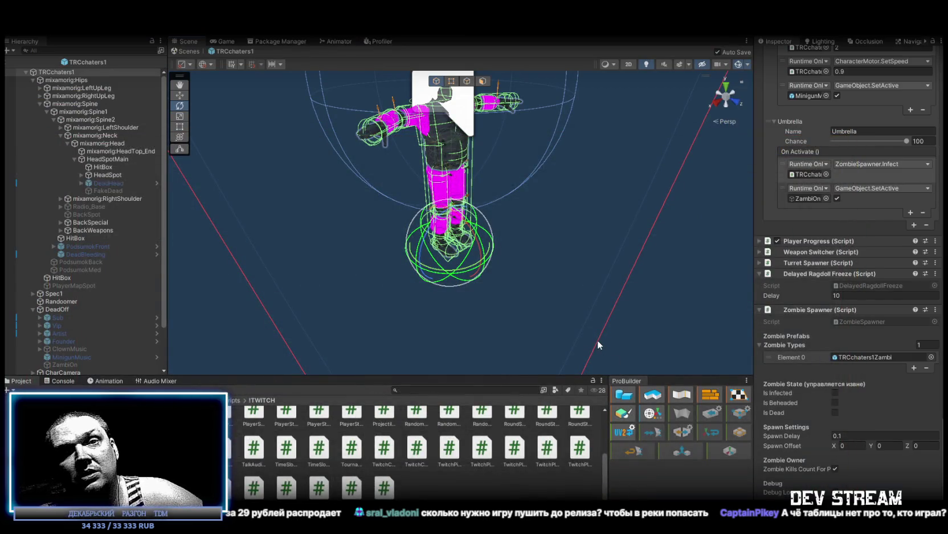
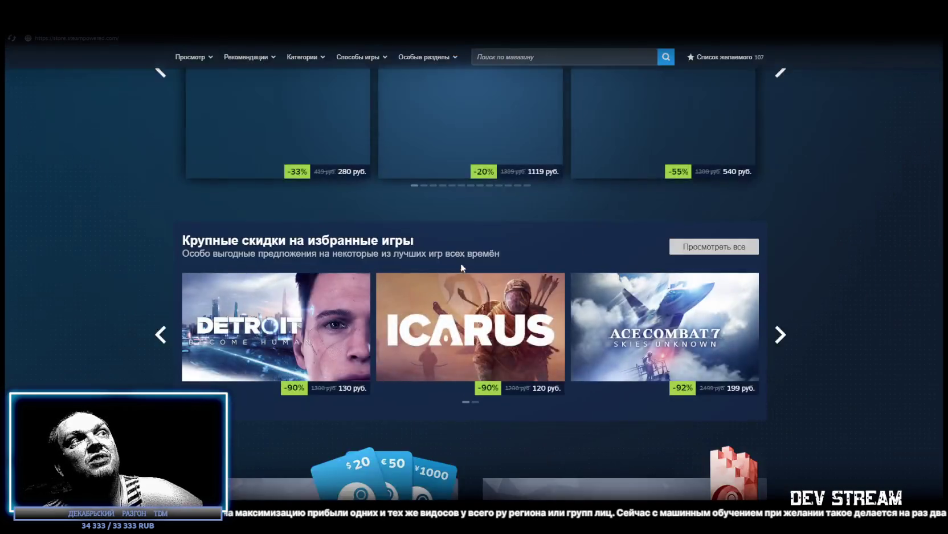
- Browse the Steam store front page's gift cards, recommendations, categories and discounted game grids, then return to Unity
scroll(461, 263, down, 10)
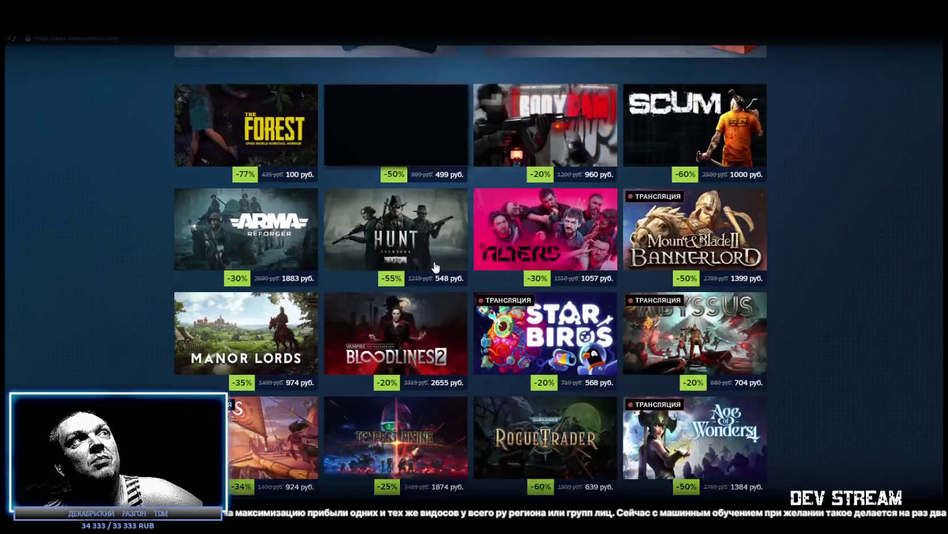
scroll(344, 254, up, 5)
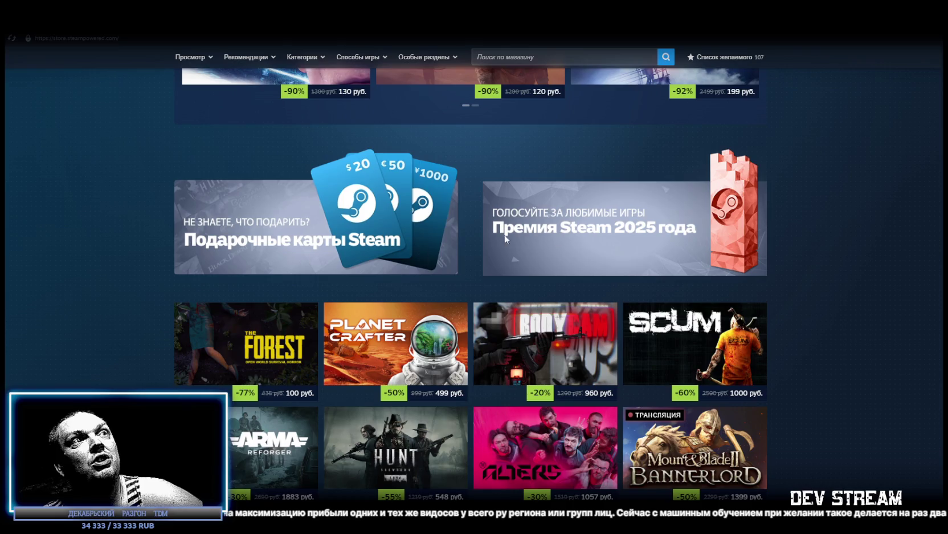
scroll(297, 258, down, 10)
scroll(440, 270, down, 5)
scroll(409, 262, up, 4)
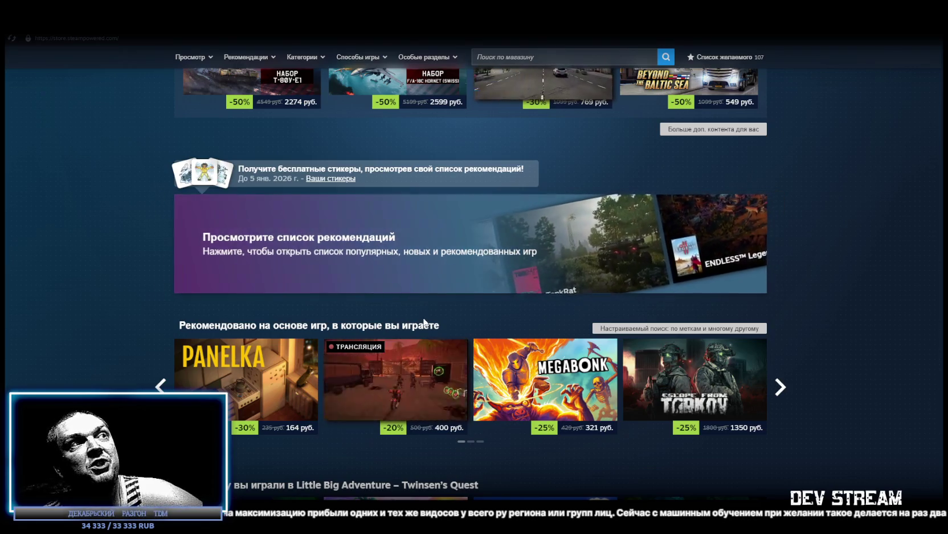
scroll(446, 272, down, 3)
scroll(360, 317, down, 10)
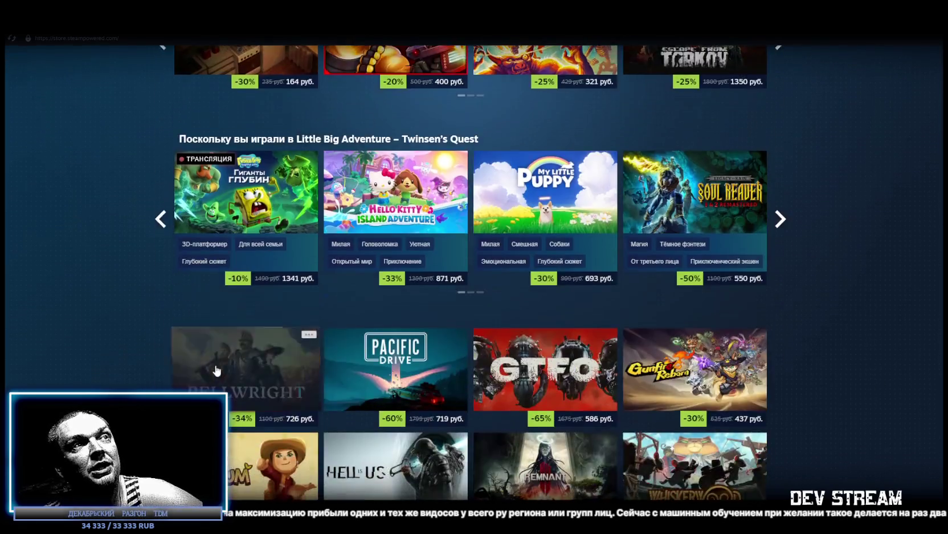
scroll(361, 317, down, 4)
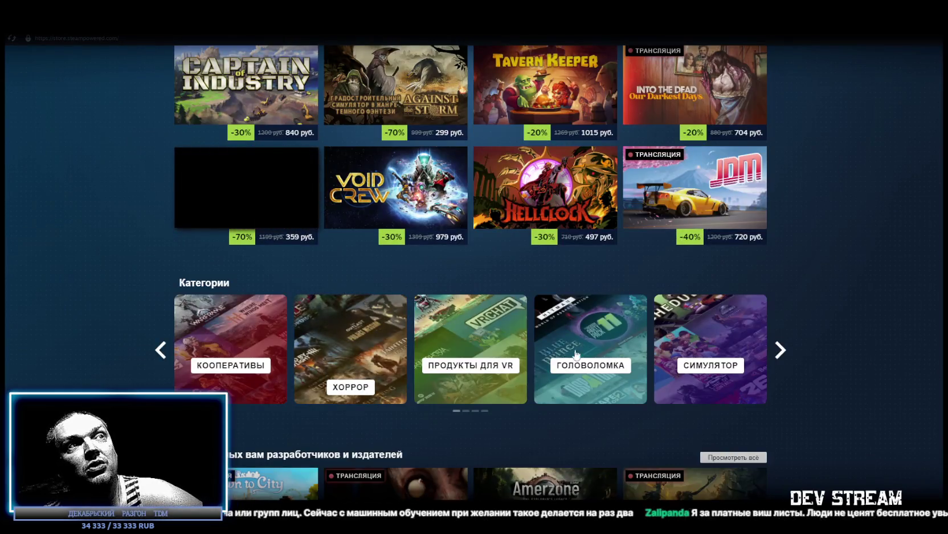
scroll(810, 400, down, 5)
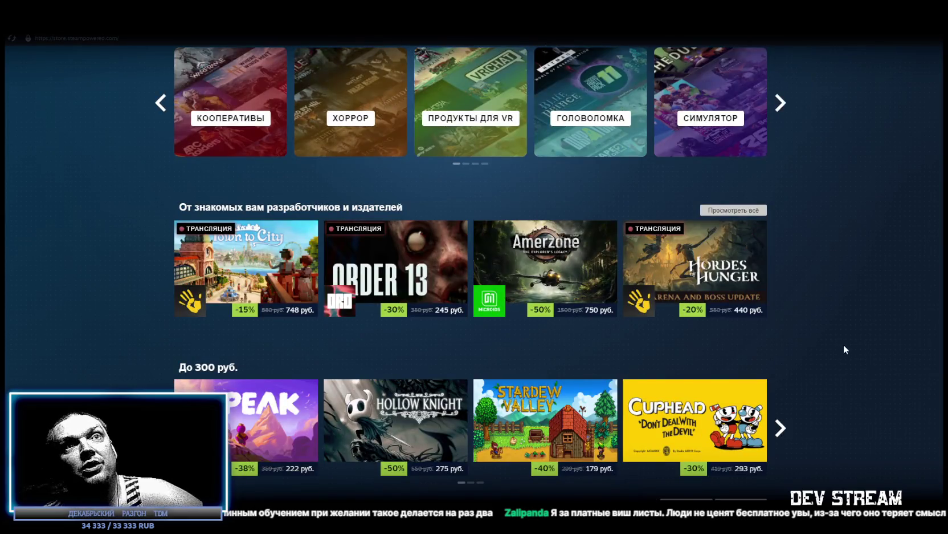
scroll(844, 344, up, 20)
scroll(856, 283, up, 4)
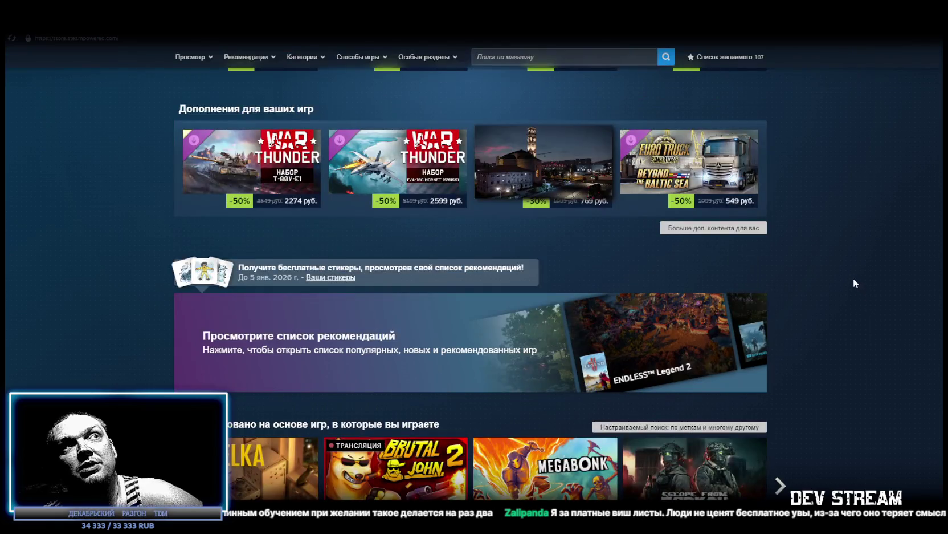
scroll(841, 281, up, 4)
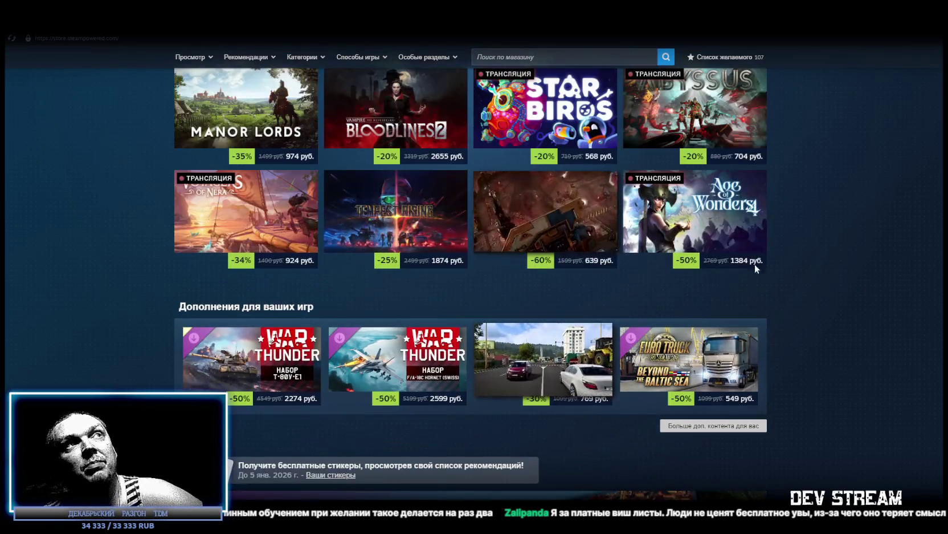
scroll(471, 285, up, 6)
key(alt+Tab)
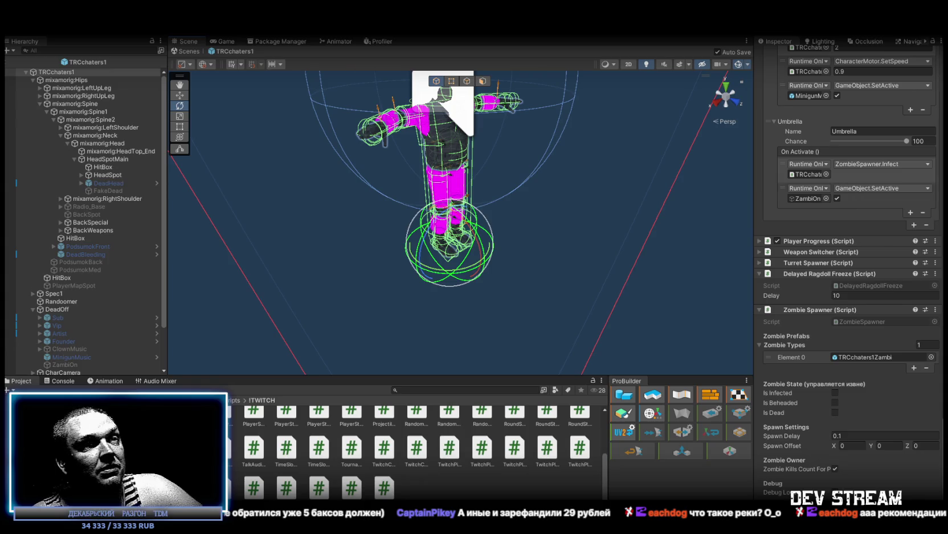
- Leave the Unity editor for the browser showing the Tell Some Story: Foz sales report
key(alt+Tab)
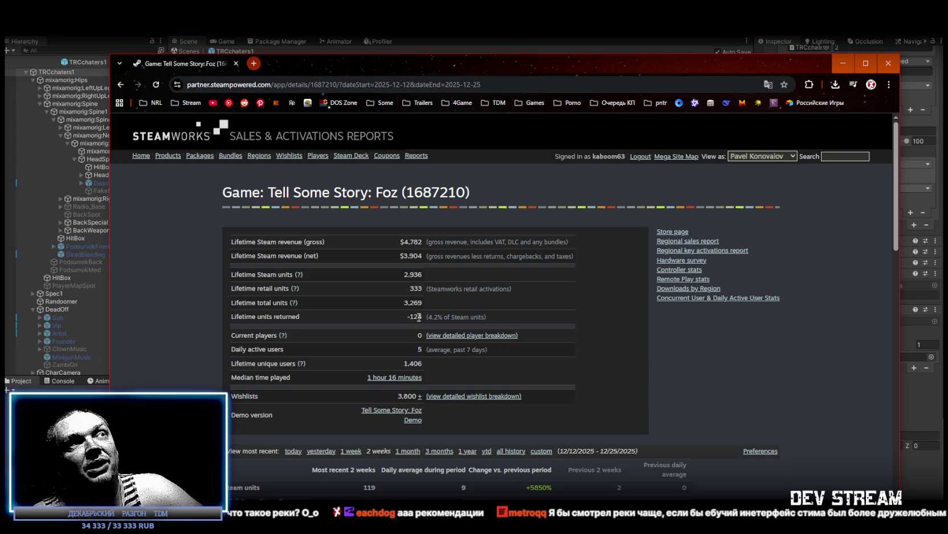
- Maximize the browser and highlight the Foz report's -124 units returned and 4.2% returned share
drag(417, 317, 422, 316)
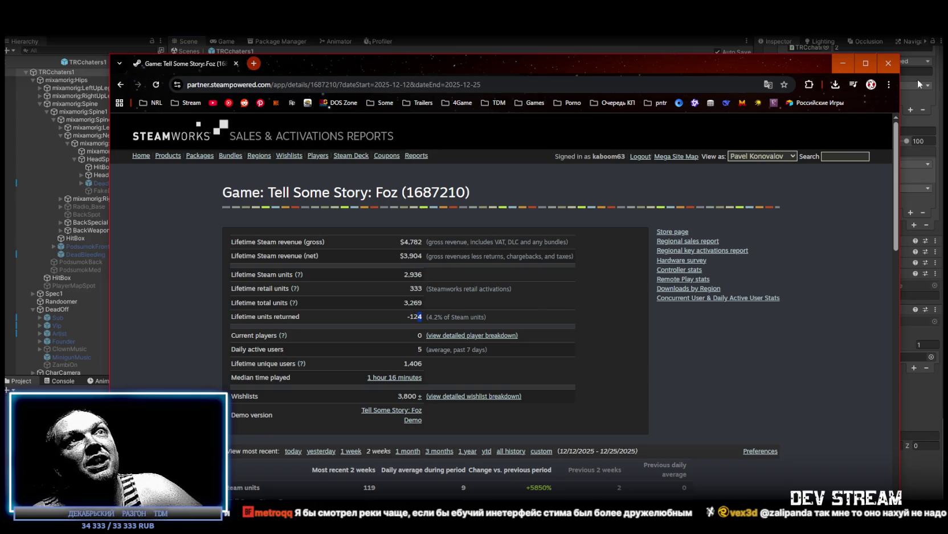
click(865, 64)
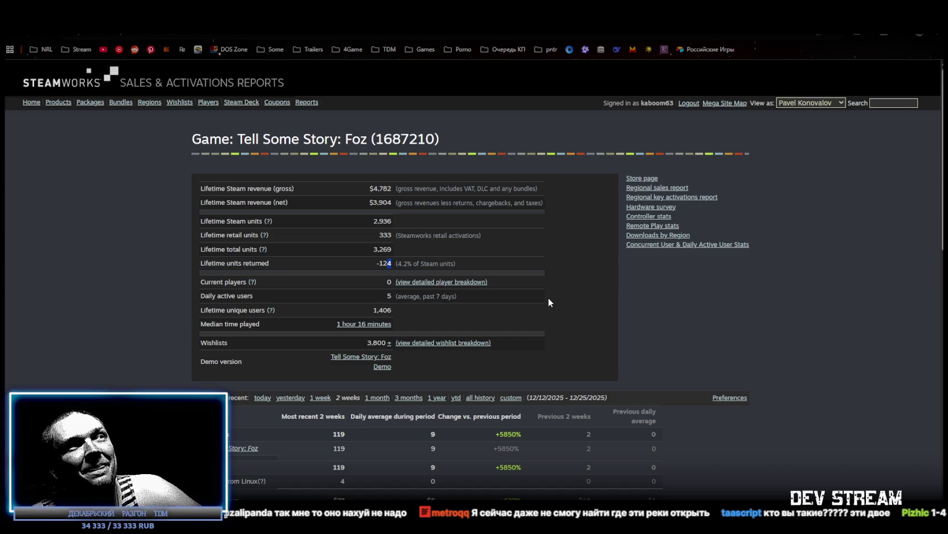
drag(378, 263, 407, 264)
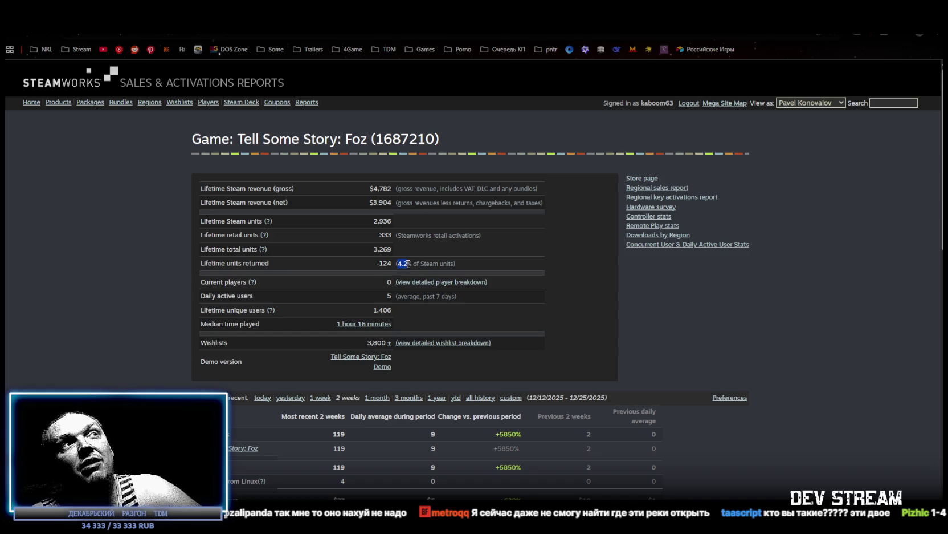
click(551, 264)
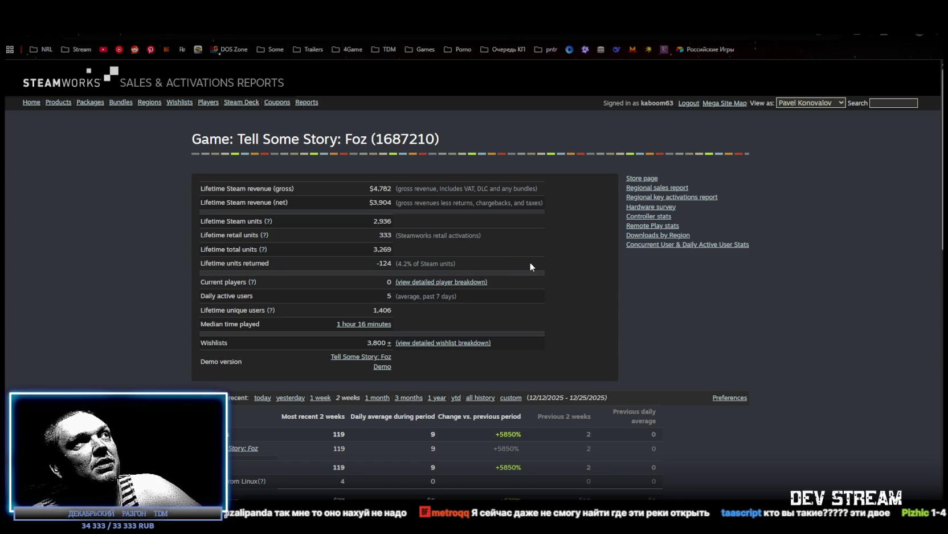
drag(397, 263, 409, 264)
click(399, 263)
click(485, 261)
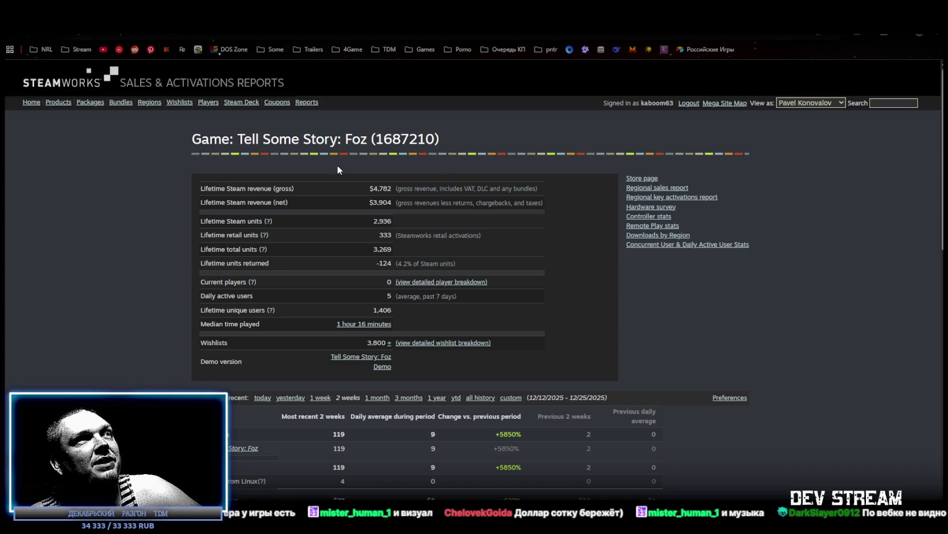
- Go back to BoomerPunk's report, highlight its 956 wishlists and open the detailed wishlist breakdown
scroll(337, 165, down, 15)
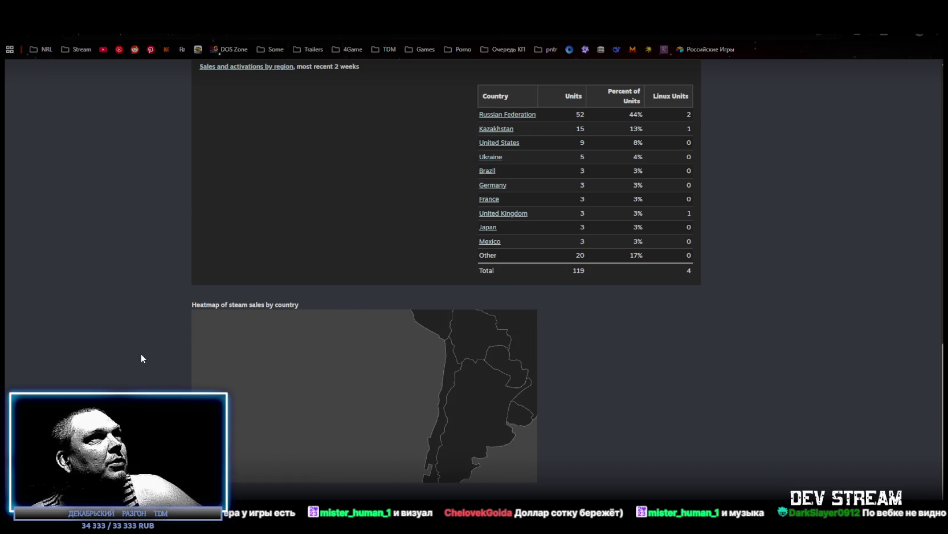
scroll(142, 358, down, 10)
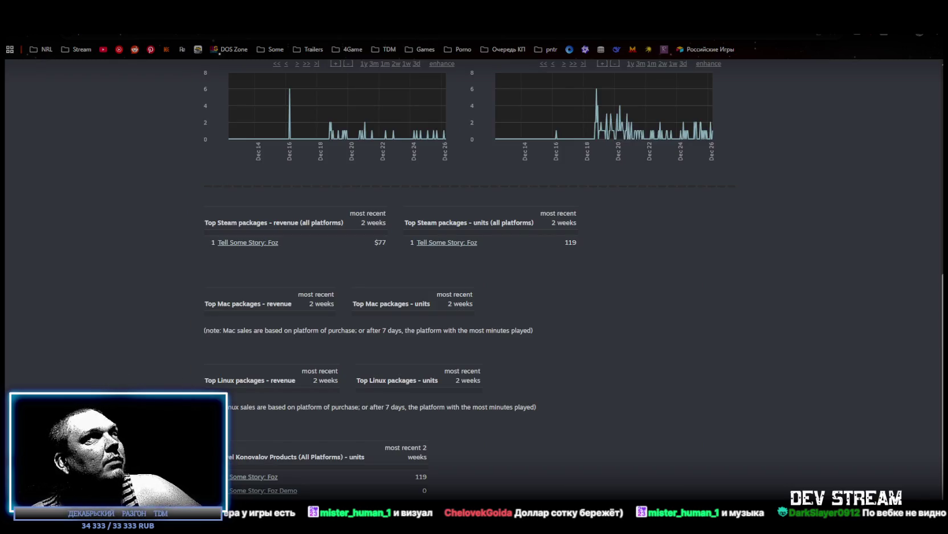
key(alt+Left)
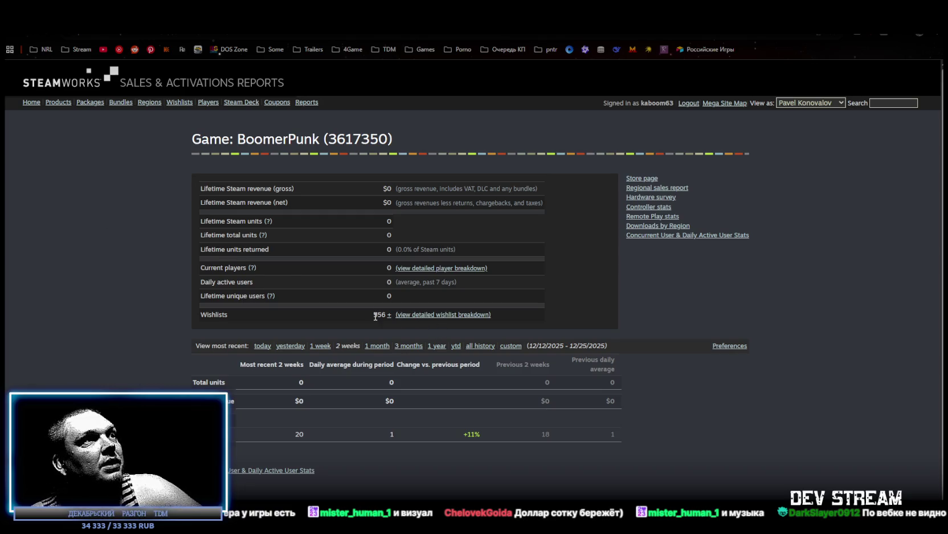
double_click(378, 314)
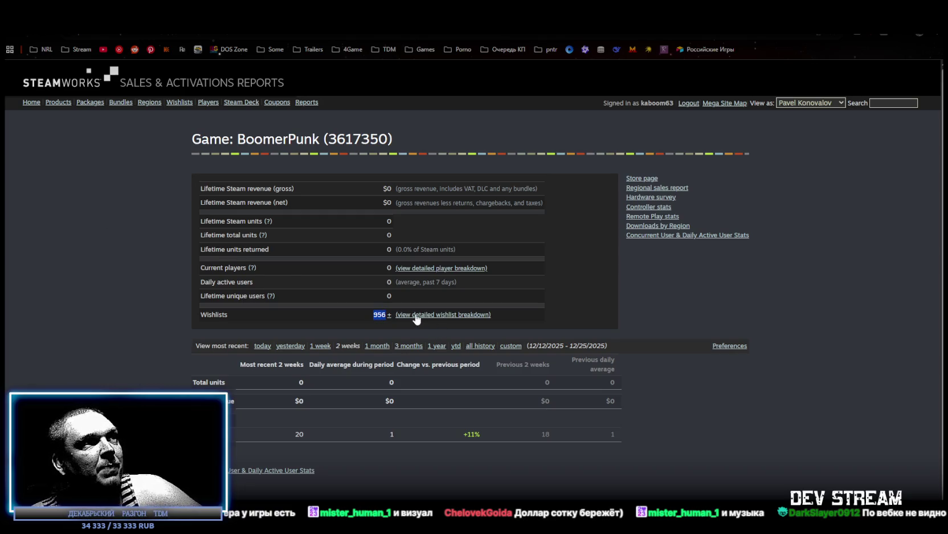
click(417, 315)
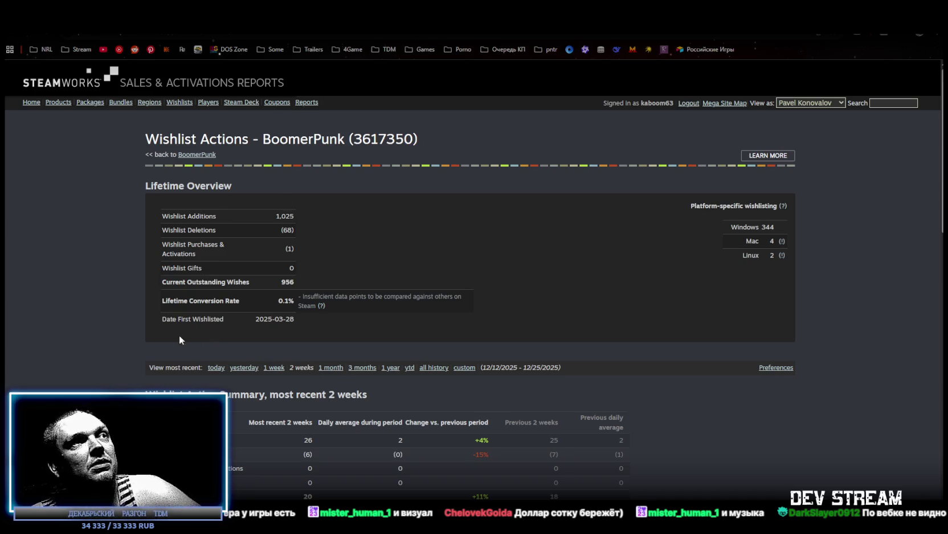
- Highlight BoomerPunk's 68 wishlist deletions, then return to the Unity editor
scroll(137, 324, down, 2)
scroll(137, 324, up, 2)
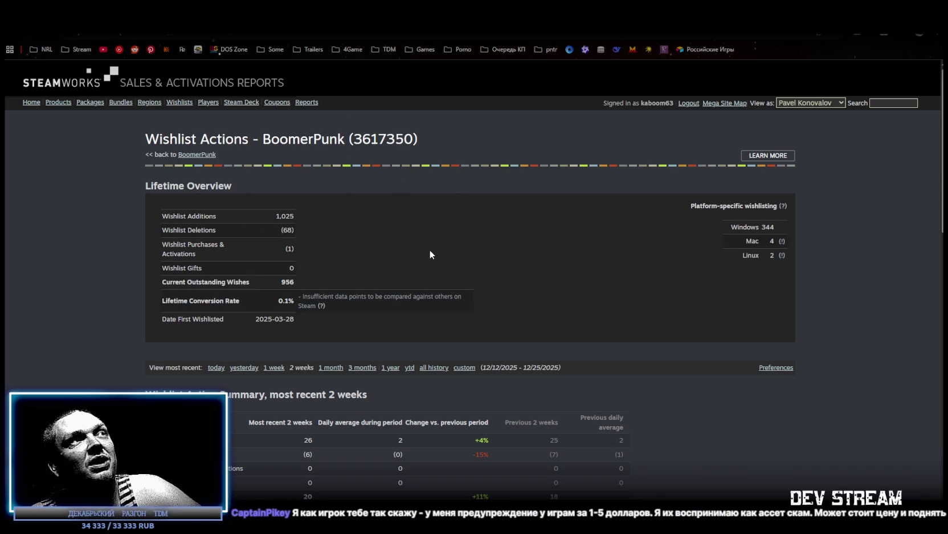
double_click(286, 230)
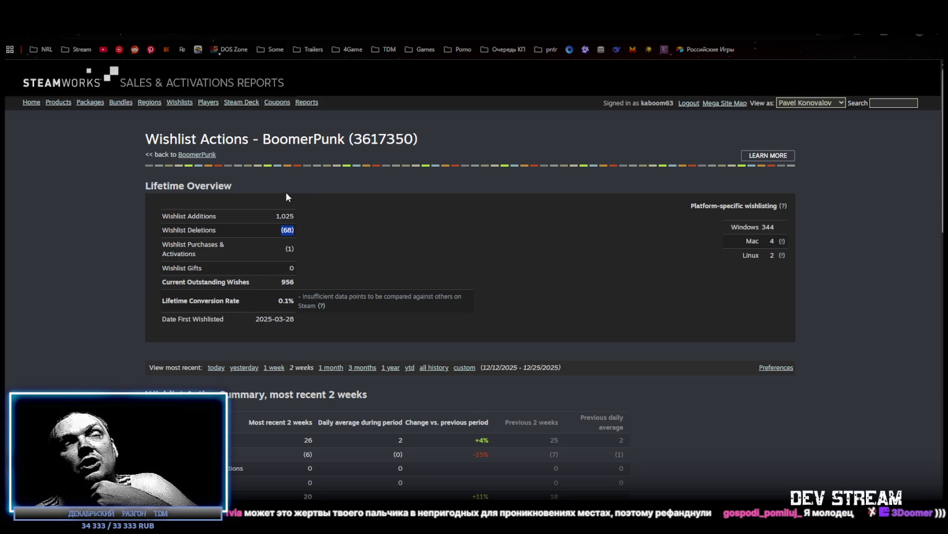
key(alt+Tab)
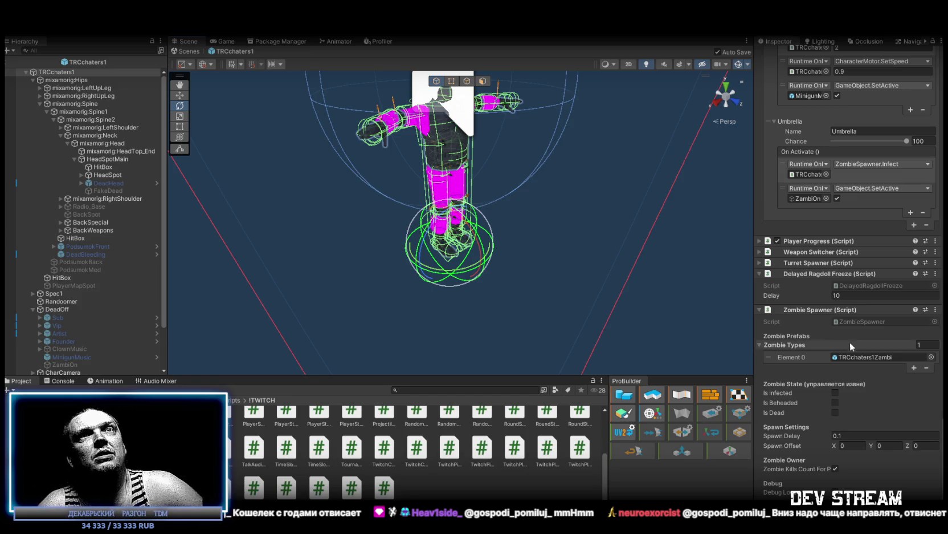
- Scroll the Inspector through the Random Buff System's buffs, including TurretAssist, TakeGrenade, ItsFunny and LetsRock
scroll(801, 461, up, 10)
scroll(800, 462, up, 15)
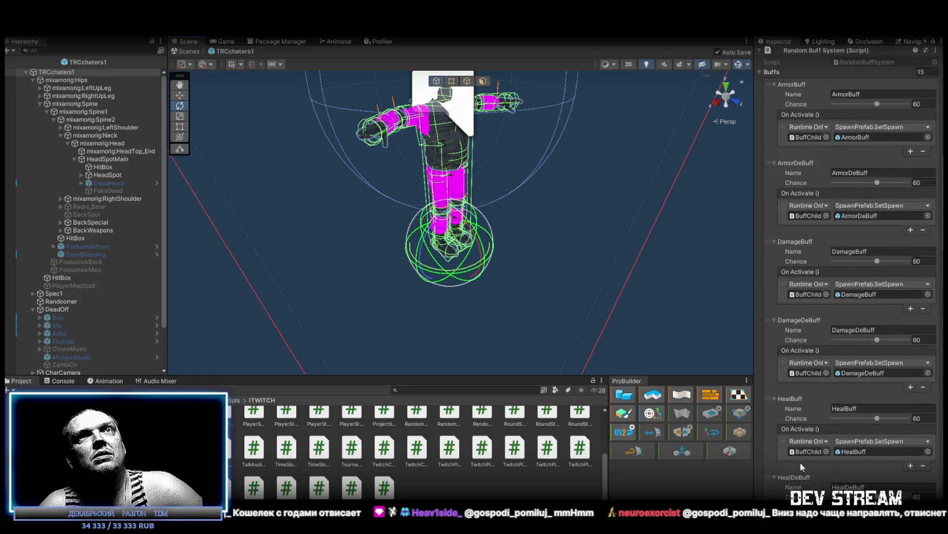
scroll(800, 462, down, 20)
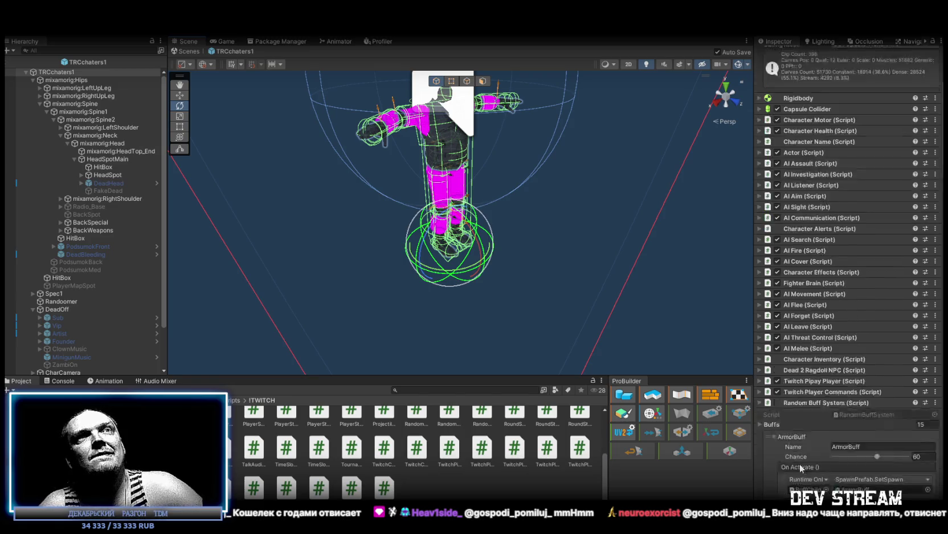
scroll(800, 469, down, 15)
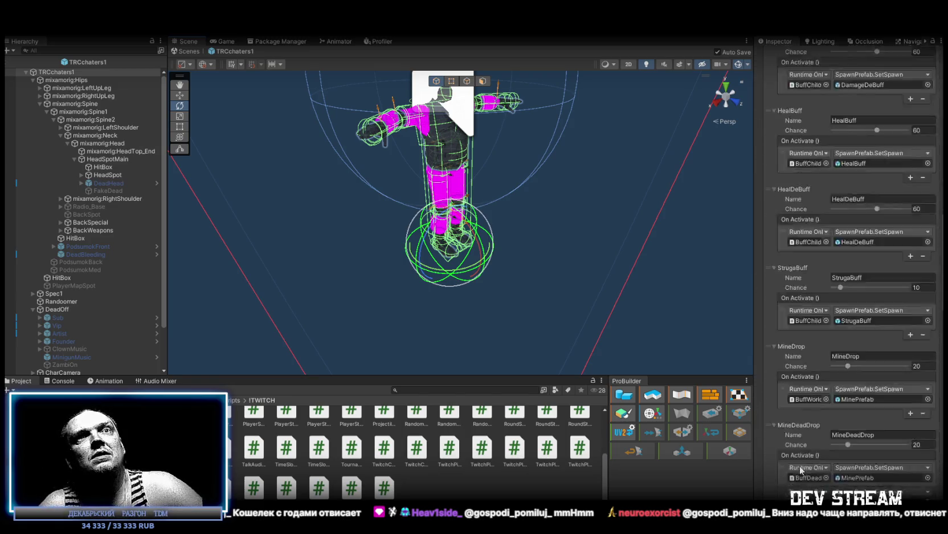